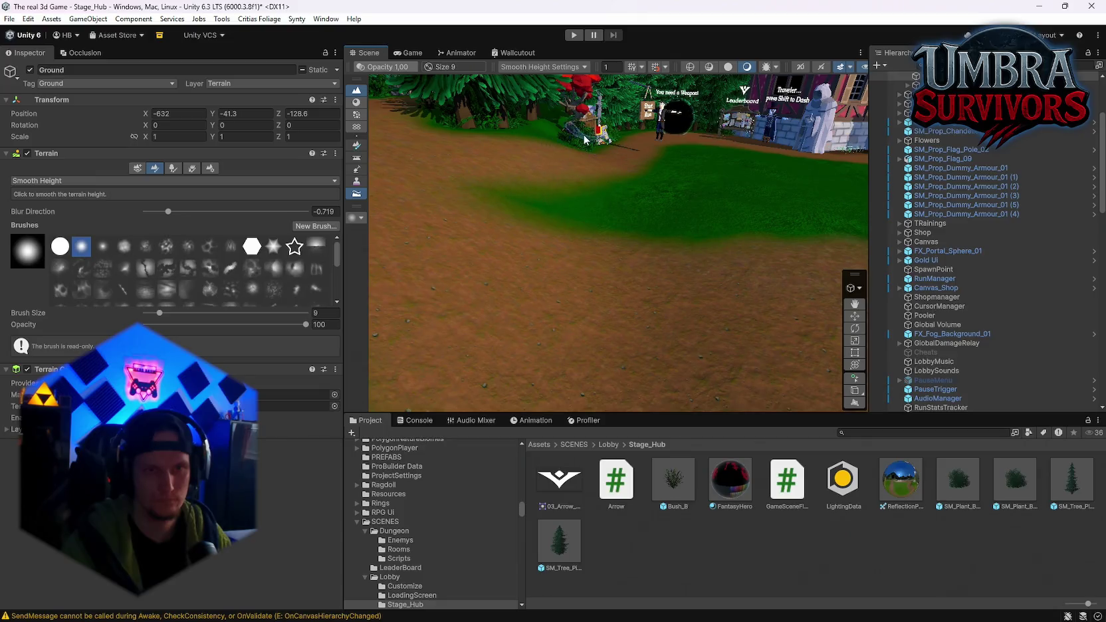
# Switch the sculpting tool to Set Height and level the dirt path near the Get a Weapon shrine.
pyautogui.scroll(3, 518, 157)
pyautogui.click(48, 183)
pyautogui.click(53, 193)
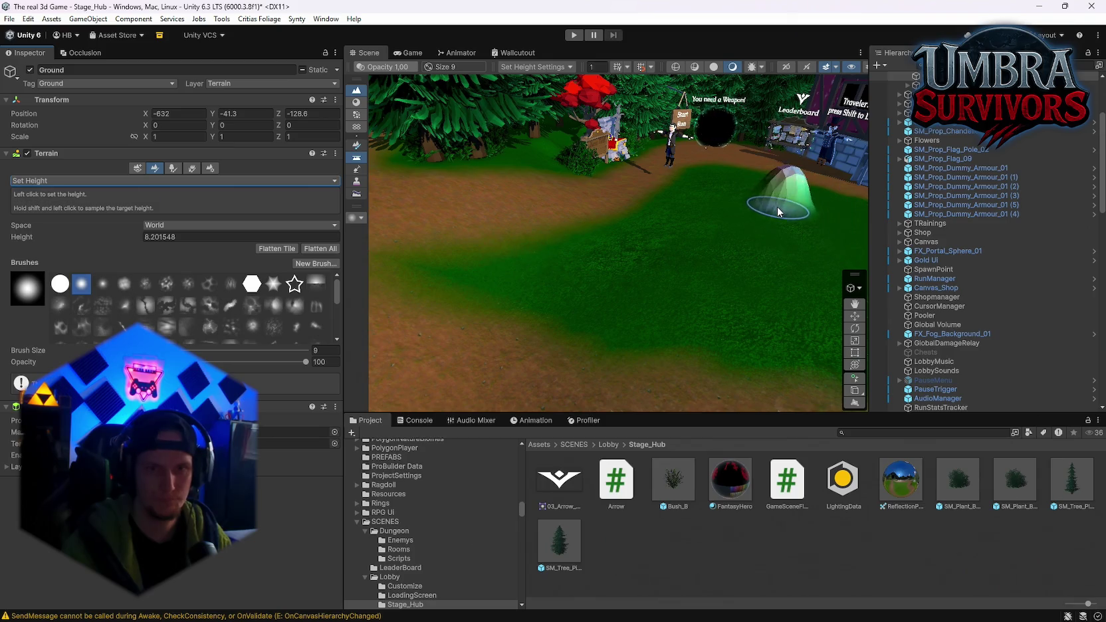
pyautogui.moveTo(600, 286)
pyautogui.mouseDown()
pyautogui.moveTo(542, 313)
pyautogui.moveTo(571, 215)
pyautogui.moveTo(624, 277)
pyautogui.moveTo(630, 221)
pyautogui.moveTo(587, 218)
pyautogui.moveTo(702, 226)
pyautogui.moveTo(543, 197)
pyautogui.moveTo(635, 230)
pyautogui.moveTo(478, 217)
pyautogui.mouseUp()
pyautogui.moveTo(646, 301)
pyautogui.mouseDown()
pyautogui.moveTo(600, 227)
pyautogui.moveTo(728, 217)
pyautogui.moveTo(622, 203)
pyautogui.moveTo(436, 358)
pyautogui.mouseUp()
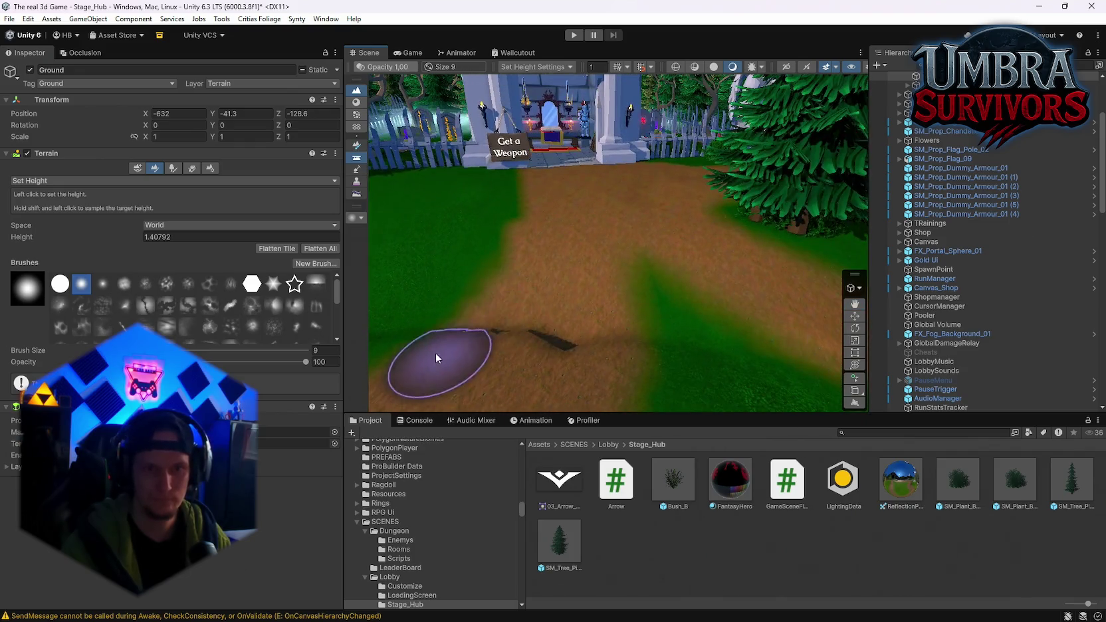
pyautogui.moveTo(602, 348); pyautogui.dragTo(700, 302)
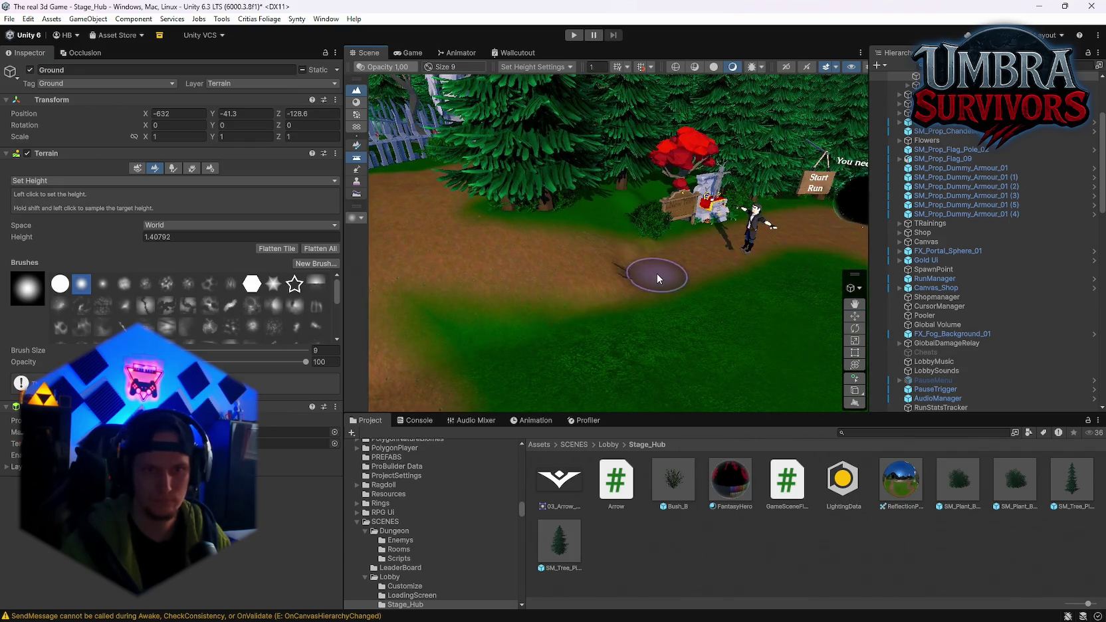
# Level the ground by the red tree and Start Run portal, then switch back to Smooth Height.
pyautogui.moveTo(573, 326); pyautogui.dragTo(469, 357)
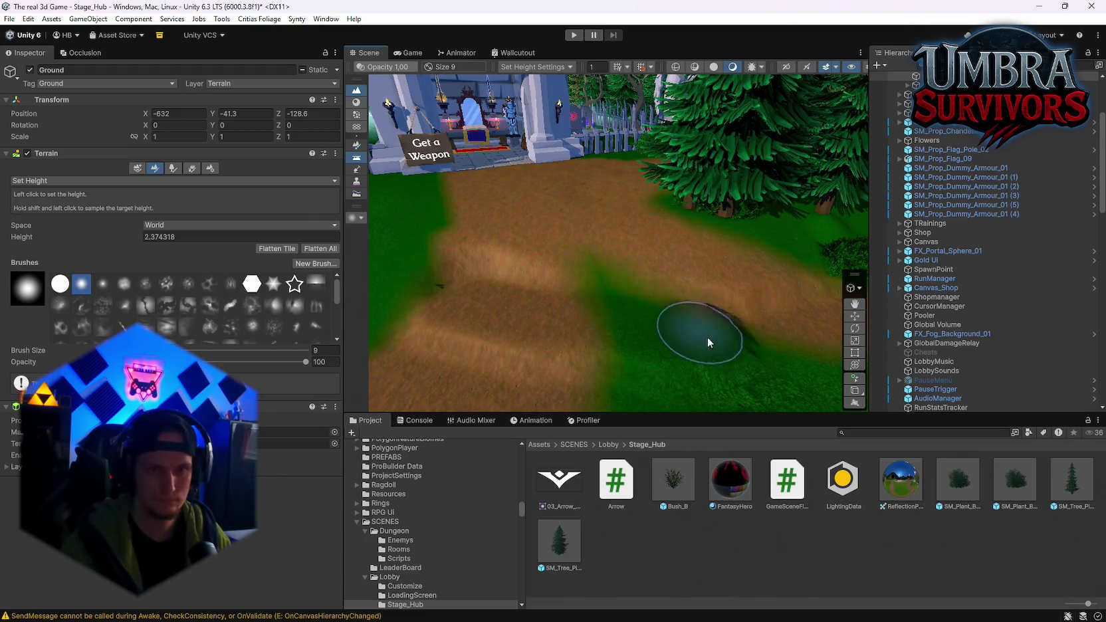
pyautogui.moveTo(706, 337); pyautogui.dragTo(784, 339)
pyautogui.moveTo(695, 337)
pyautogui.mouseDown()
pyautogui.moveTo(598, 261)
pyautogui.moveTo(505, 252)
pyautogui.mouseUp()
pyautogui.click(66, 180)
pyautogui.click(56, 245)
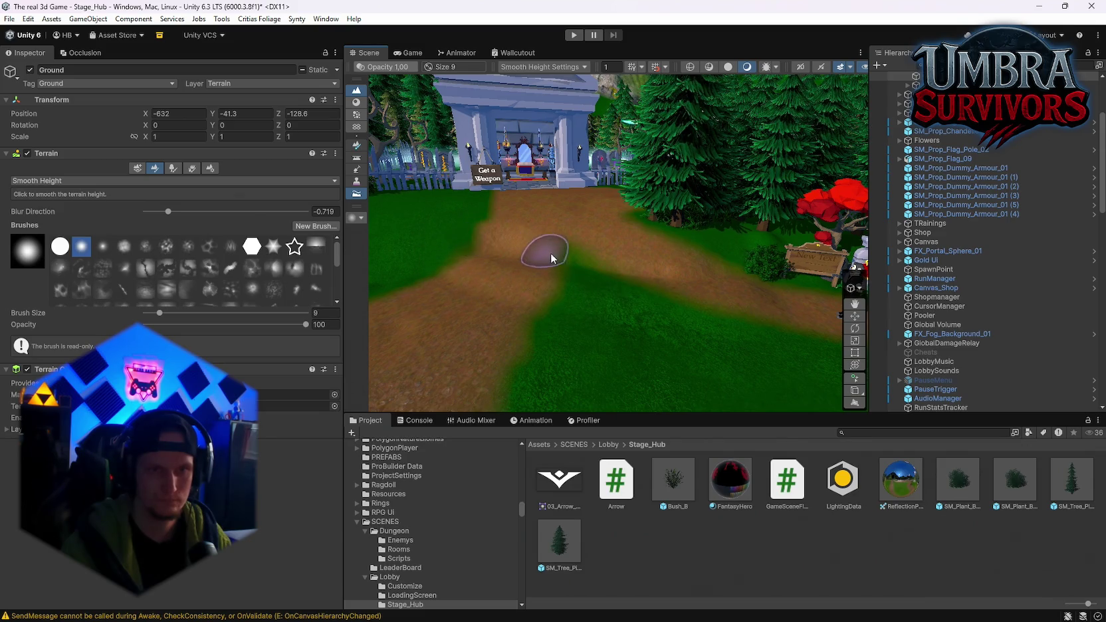
# Set the Smooth Height blur direction to 0.
pyautogui.moveTo(168, 211); pyautogui.dragTo(211, 212)
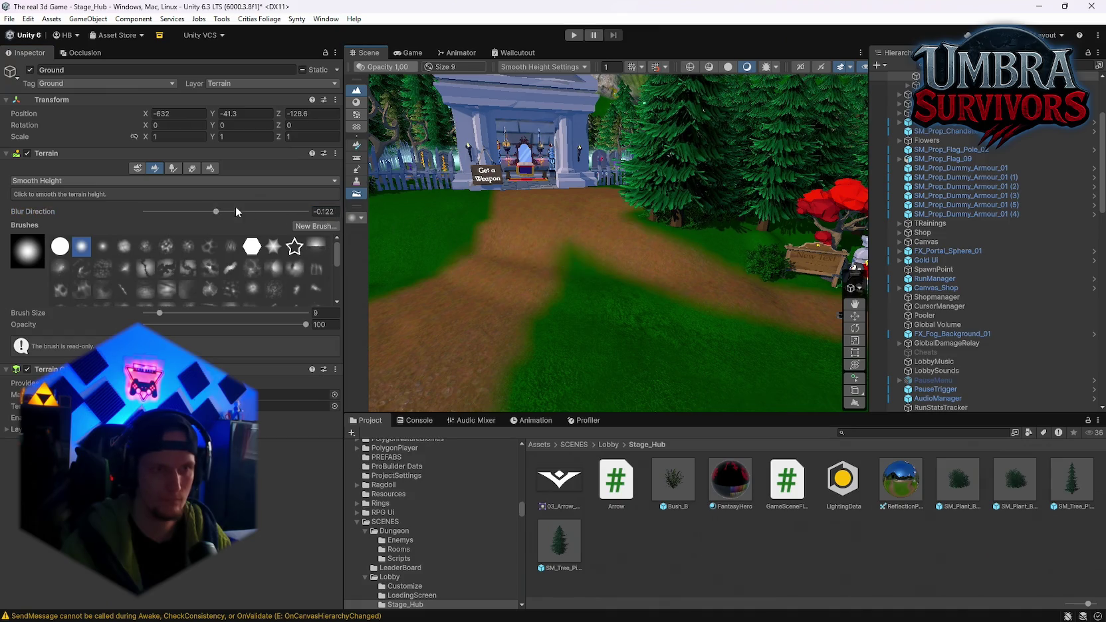
pyautogui.write('0')
pyautogui.press('Return')
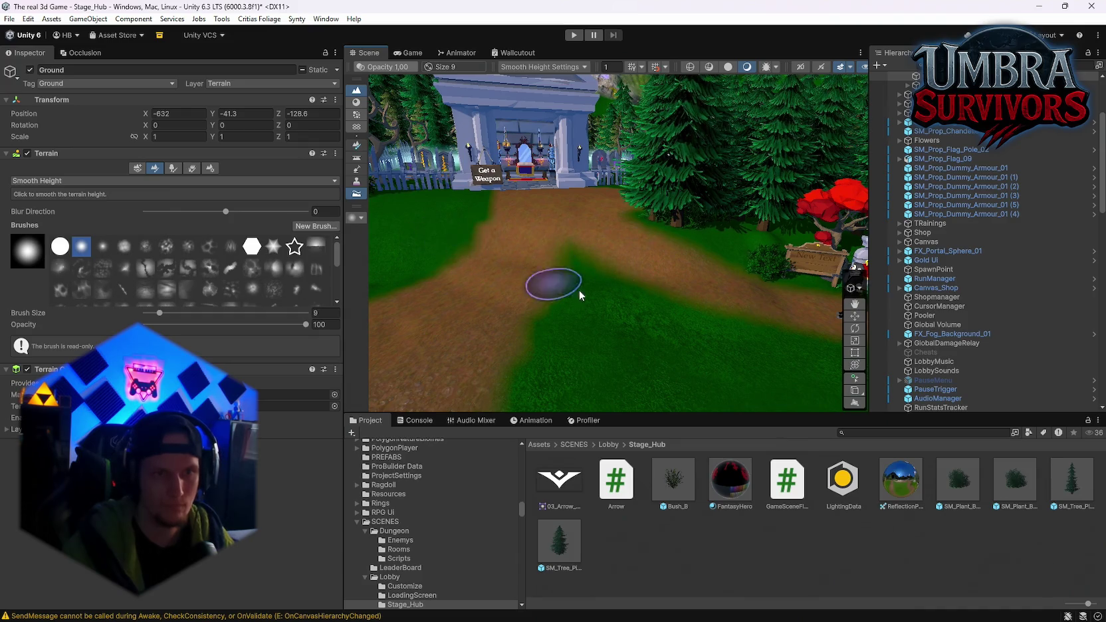
# Smooth the shrine's dirt path toward the Coming Soon hut, then set Blur Direction to -1.
pyautogui.moveTo(579, 295); pyautogui.dragTo(469, 247)
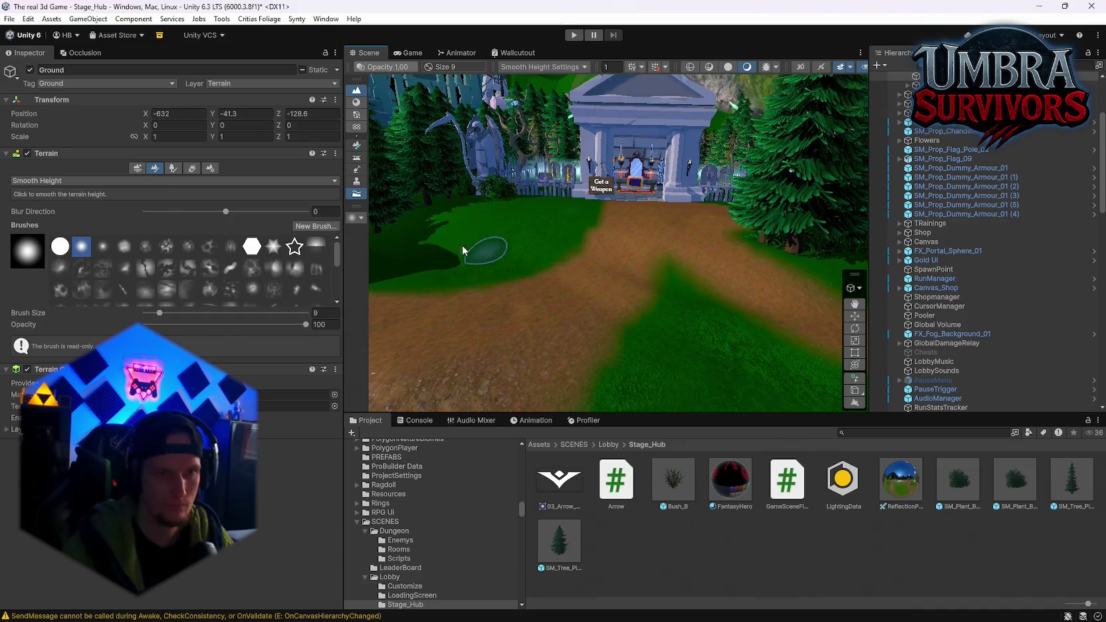
pyautogui.moveTo(389, 264); pyautogui.dragTo(581, 287)
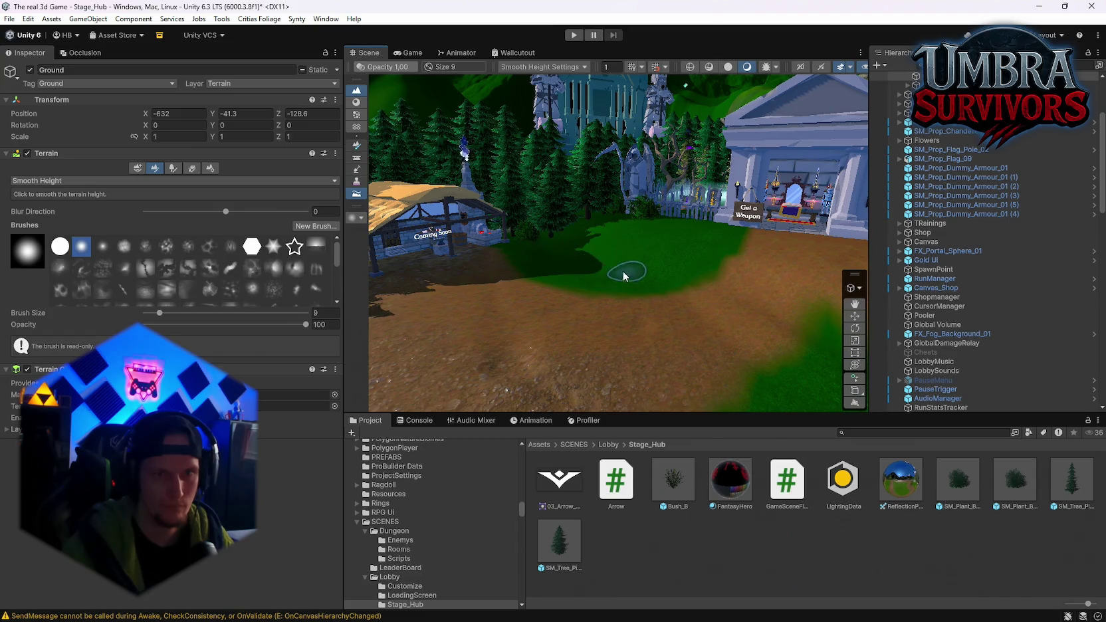
pyautogui.moveTo(630, 231)
pyautogui.mouseDown()
pyautogui.moveTo(664, 268)
pyautogui.moveTo(678, 231)
pyautogui.mouseUp()
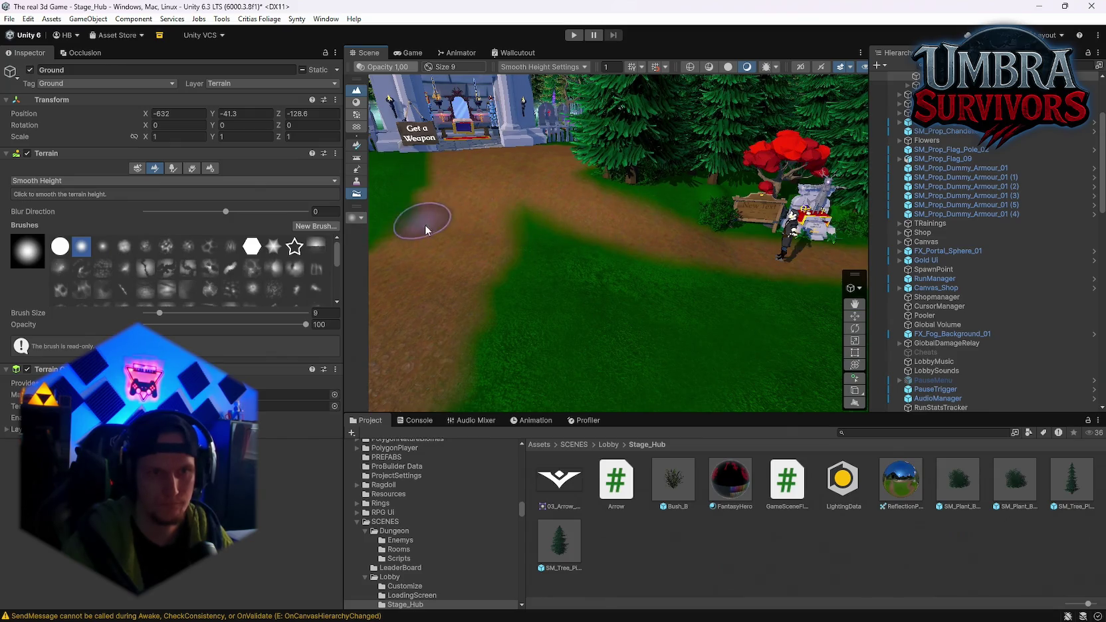
pyautogui.moveTo(504, 307)
pyautogui.mouseDown()
pyautogui.moveTo(609, 284)
pyautogui.moveTo(556, 263)
pyautogui.moveTo(401, 267)
pyautogui.moveTo(515, 259)
pyautogui.moveTo(506, 177)
pyautogui.moveTo(432, 178)
pyautogui.moveTo(457, 171)
pyautogui.moveTo(563, 210)
pyautogui.moveTo(568, 259)
pyautogui.moveTo(531, 265)
pyautogui.moveTo(615, 289)
pyautogui.moveTo(572, 311)
pyautogui.moveTo(987, 261)
pyautogui.moveTo(901, 276)
pyautogui.moveTo(563, 272)
pyautogui.moveTo(565, 291)
pyautogui.moveTo(625, 277)
pyautogui.mouseUp()
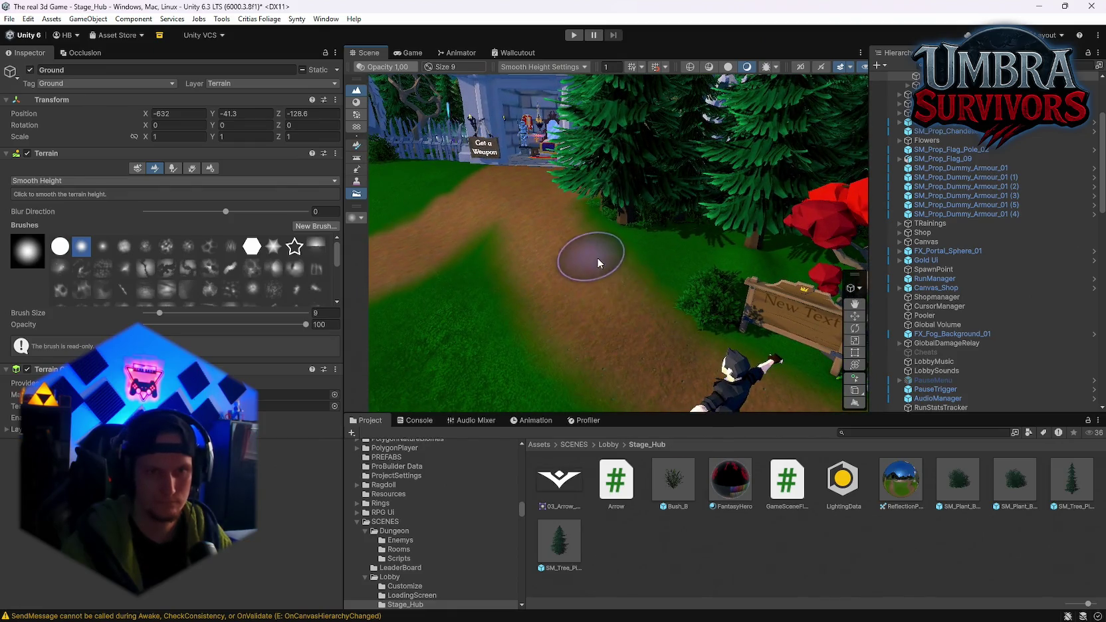
pyautogui.moveTo(244, 217); pyautogui.dragTo(141, 213)
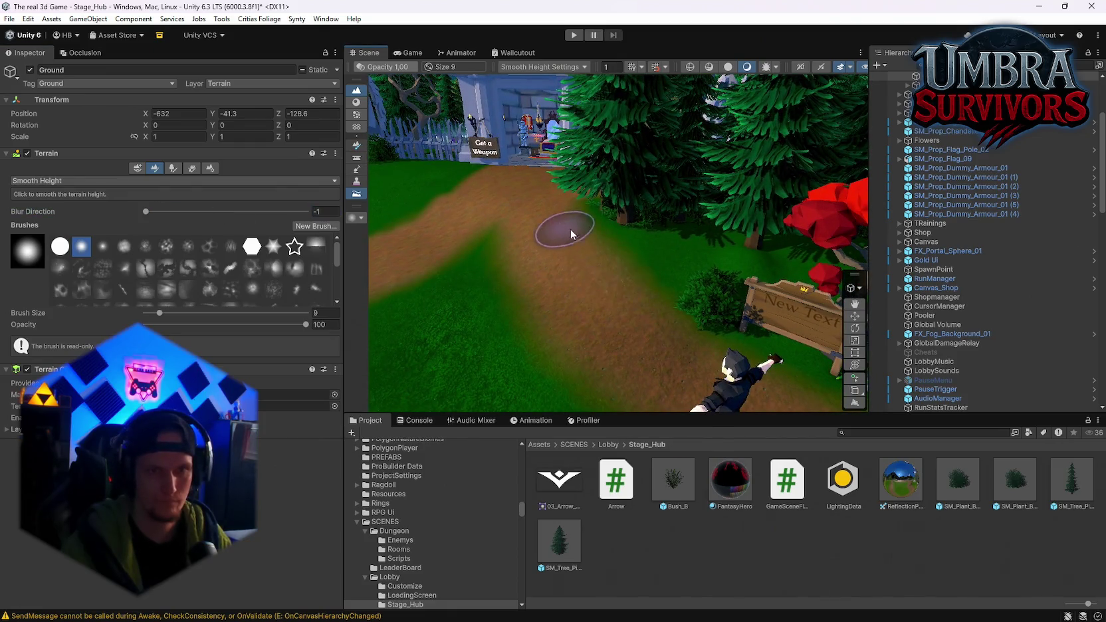
pyautogui.scroll(5, 577, 321)
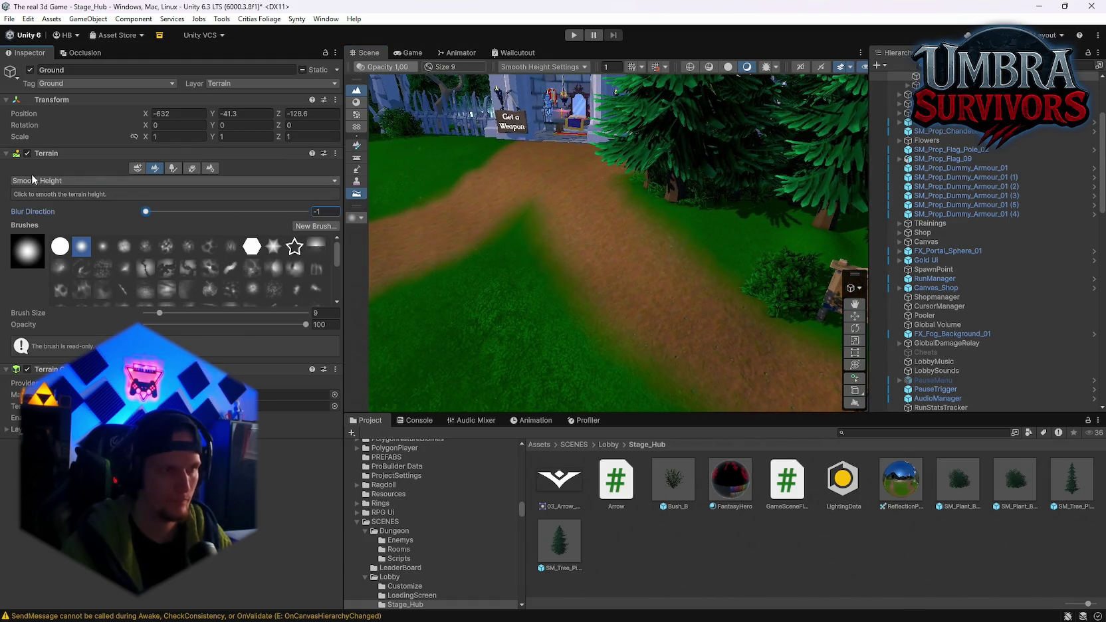
# Use Raise or Lower Terrain to lift the dark pit in the dirt path back to level.
pyautogui.click(63, 181)
pyautogui.click(56, 219)
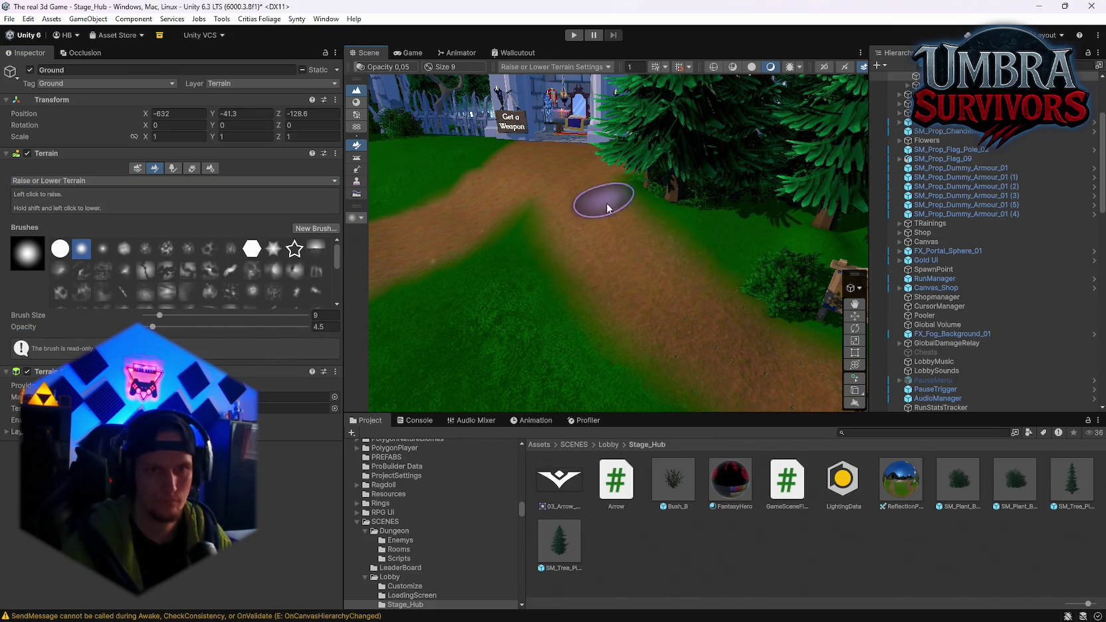
pyautogui.moveTo(650, 337)
pyautogui.mouseDown()
pyautogui.moveTo(653, 266)
pyautogui.moveTo(689, 319)
pyautogui.mouseUp()
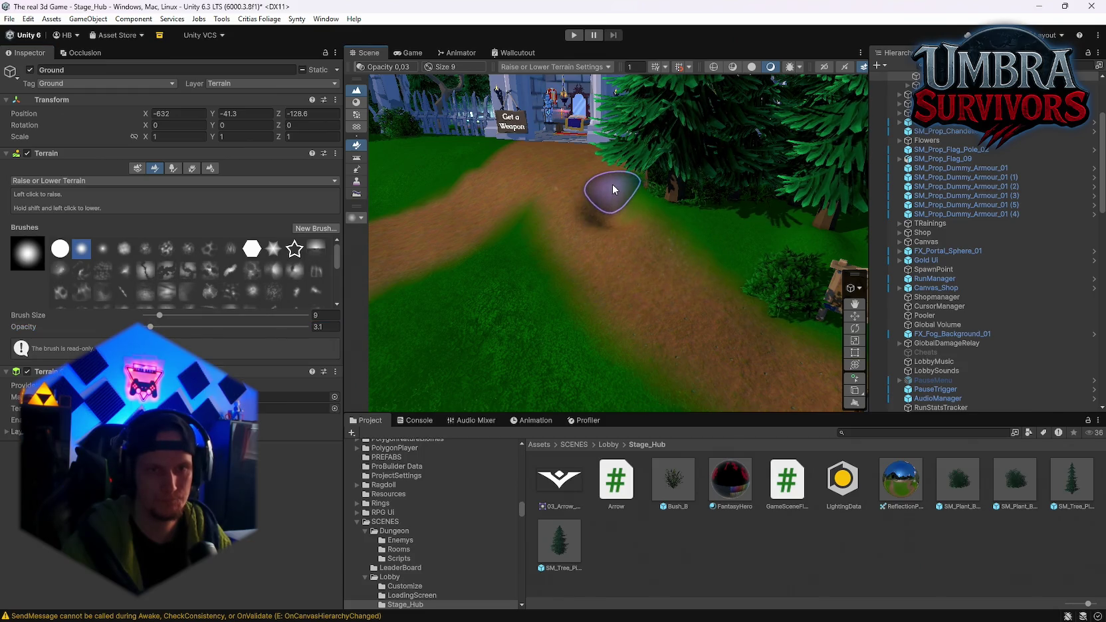
# Smooth the path near the red tree with Smooth Height at blur direction 0 and opacity 100.
pyautogui.click(120, 178)
pyautogui.click(56, 244)
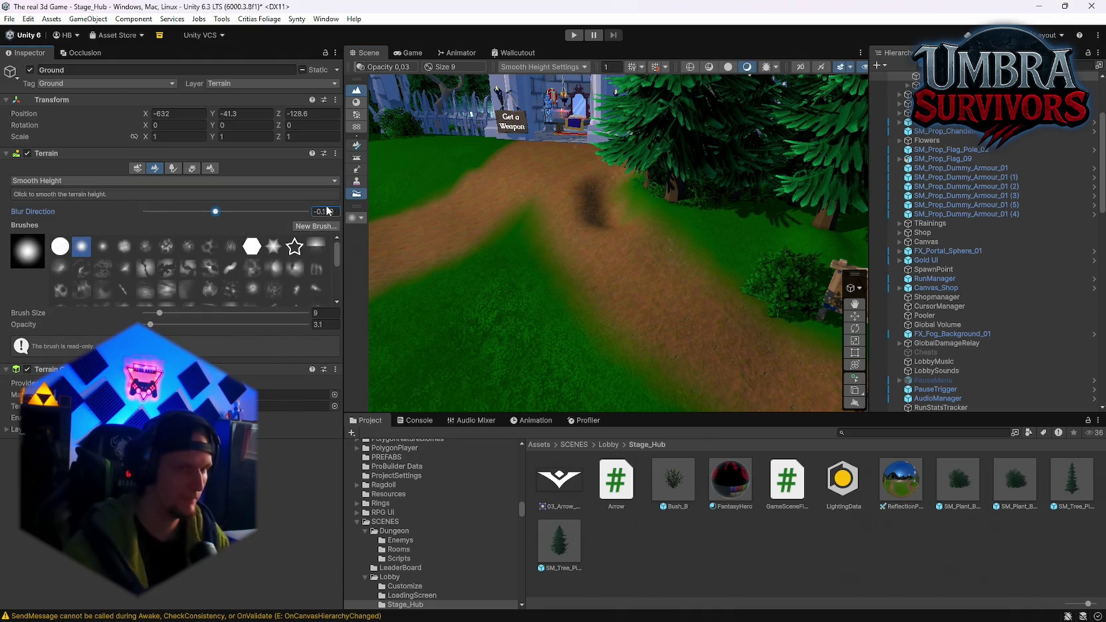
pyautogui.write('0')
pyautogui.press('Return')
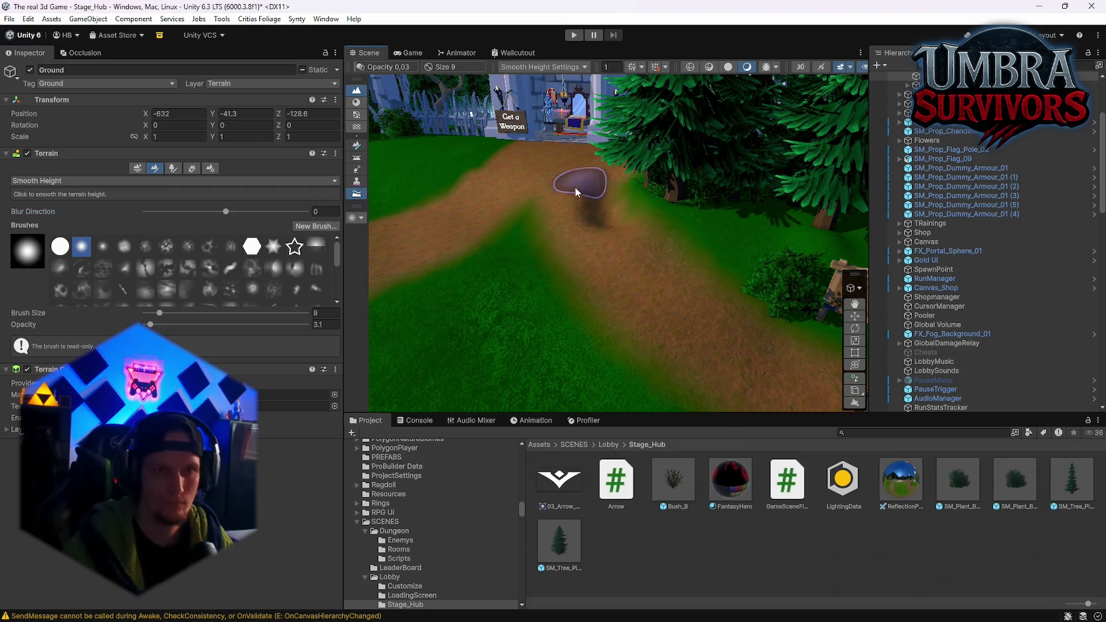
pyautogui.click(305, 324)
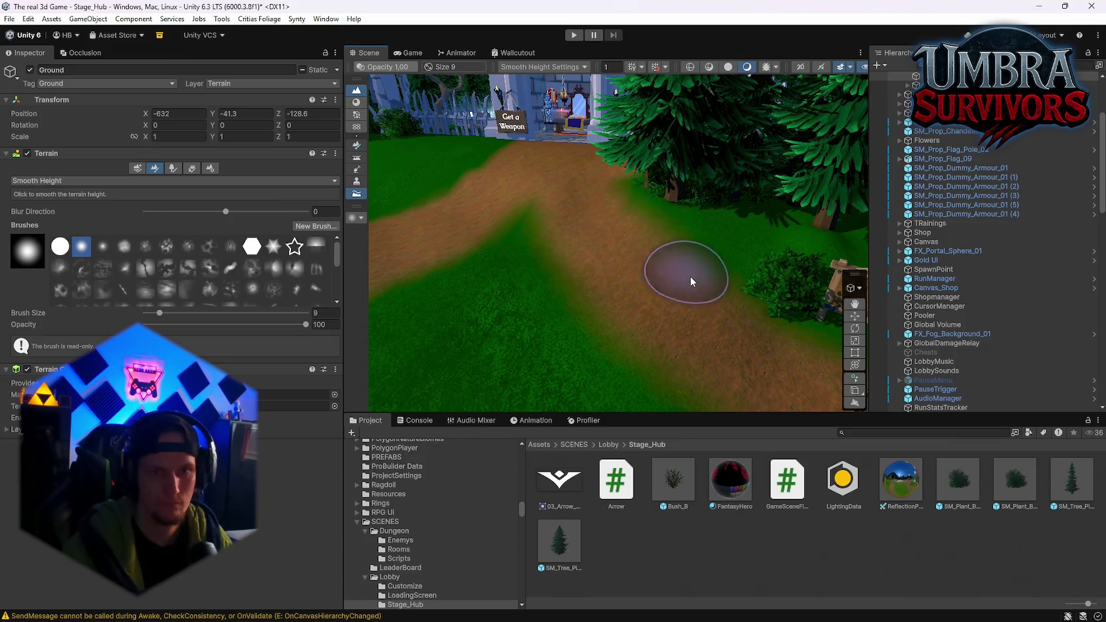
pyautogui.moveTo(625, 267)
pyautogui.mouseDown()
pyautogui.moveTo(731, 273)
pyautogui.moveTo(631, 270)
pyautogui.moveTo(950, 327)
pyautogui.moveTo(767, 214)
pyautogui.mouseUp()
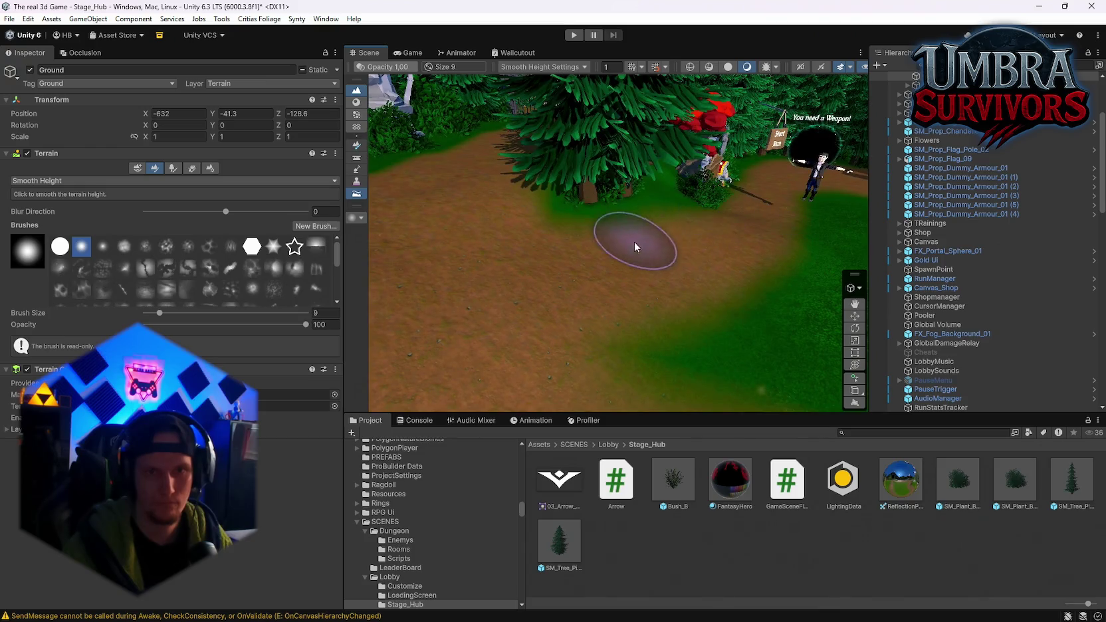
pyautogui.moveTo(758, 281); pyautogui.dragTo(604, 283)
# Move bush SM_Plant_Bush_Leaves_03 1 (33) to X -2268.36, Z 6.82, then reselect the Ground terrain.
pyautogui.press('y')
pyautogui.click(575, 276)
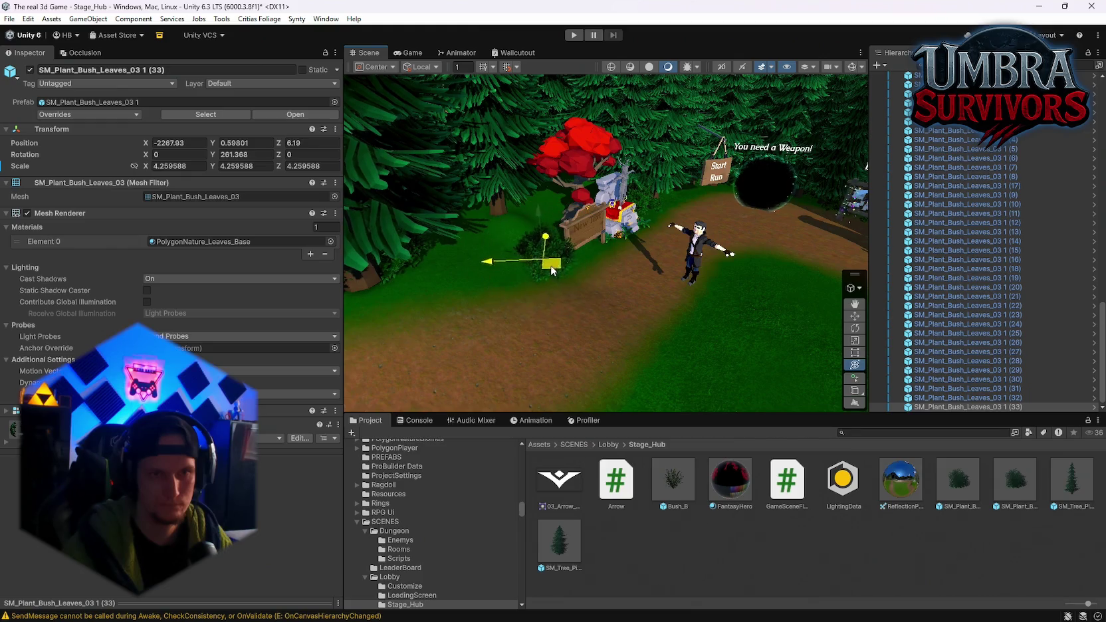
pyautogui.moveTo(551, 266); pyautogui.dragTo(648, 325)
pyautogui.moveTo(567, 238)
pyautogui.mouseDown()
pyautogui.moveTo(655, 312)
pyautogui.moveTo(599, 268)
pyautogui.moveTo(605, 207)
pyautogui.moveTo(643, 308)
pyautogui.moveTo(643, 254)
pyautogui.mouseUp()
pyautogui.scroll(-6, 643, 254)
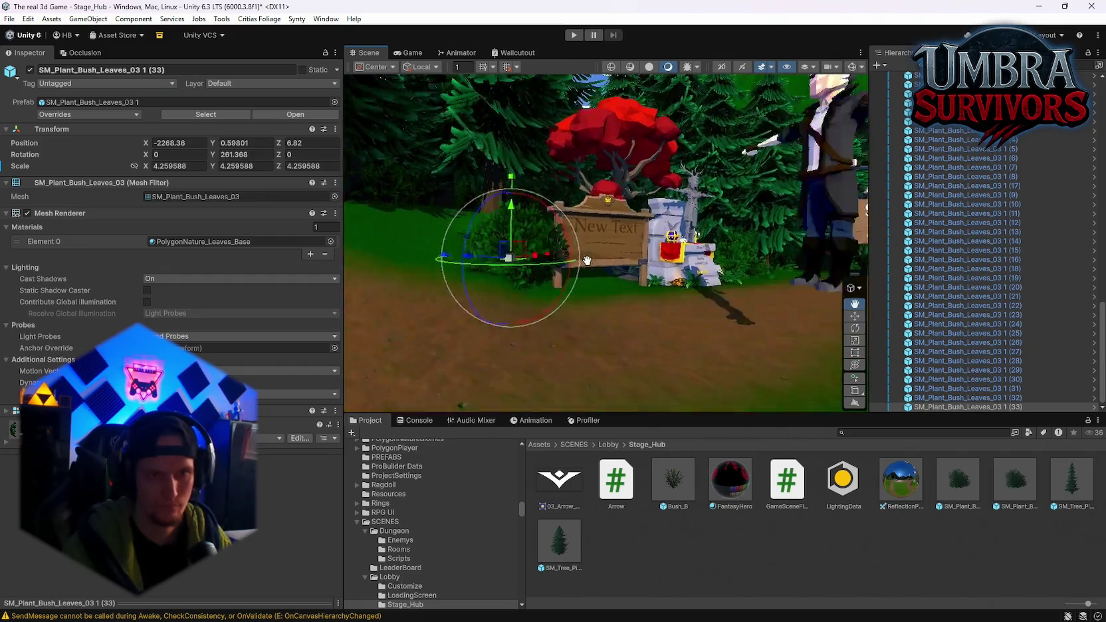
pyautogui.scroll(6, 646, 298)
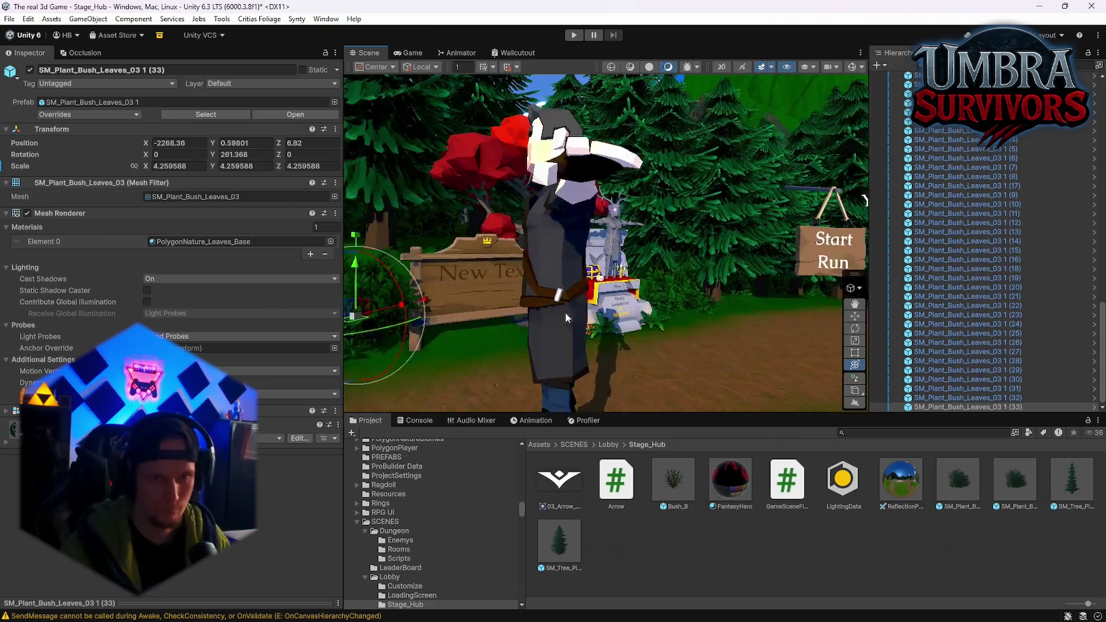
pyautogui.scroll(-5, 585, 243)
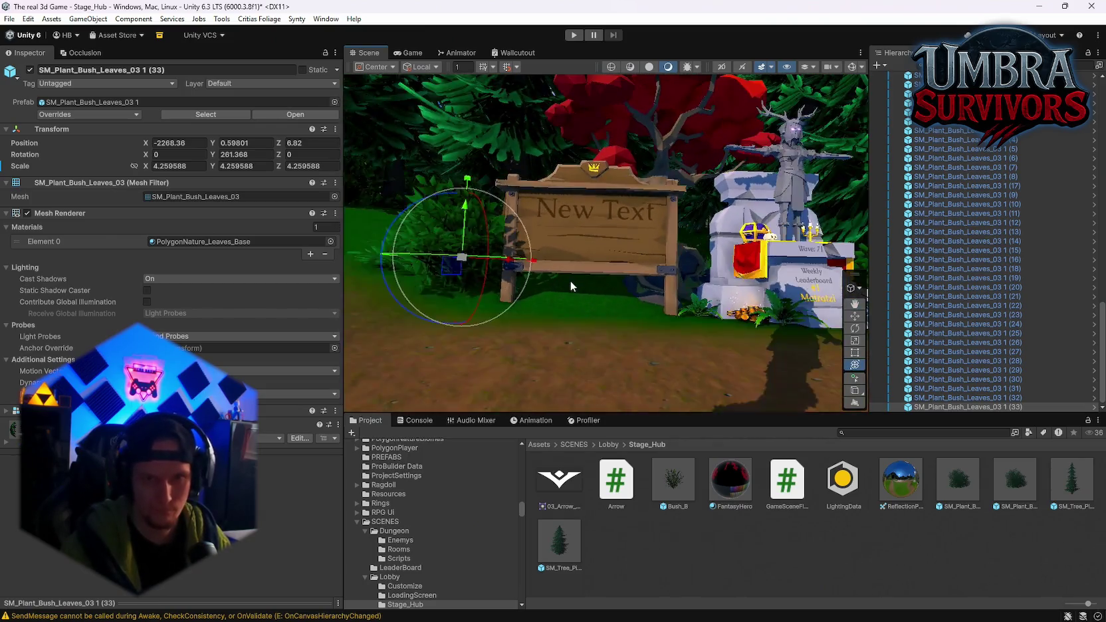
pyautogui.moveTo(667, 317)
pyautogui.mouseDown()
pyautogui.moveTo(701, 293)
pyautogui.moveTo(673, 252)
pyautogui.moveTo(484, 272)
pyautogui.mouseUp()
pyautogui.click(582, 315)
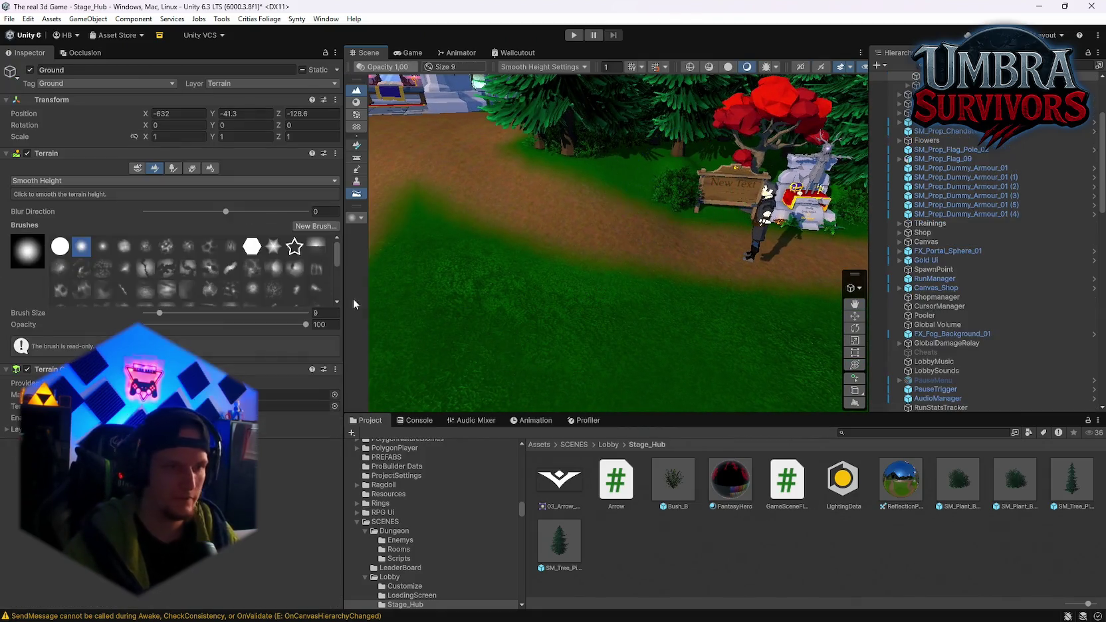
# Switch the Ground terrain to Paint Details and paint a grass patch on the lawn.
pyautogui.click(170, 170)
pyautogui.click(192, 168)
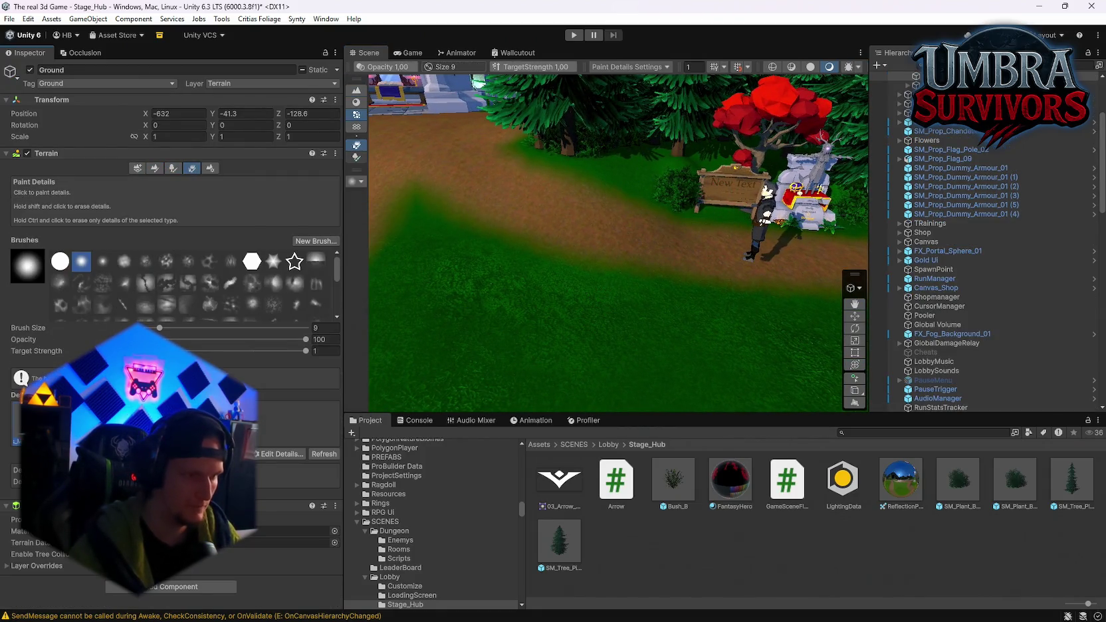
pyautogui.moveTo(532, 297); pyautogui.dragTo(533, 346)
pyautogui.scroll(-5, 603, 307)
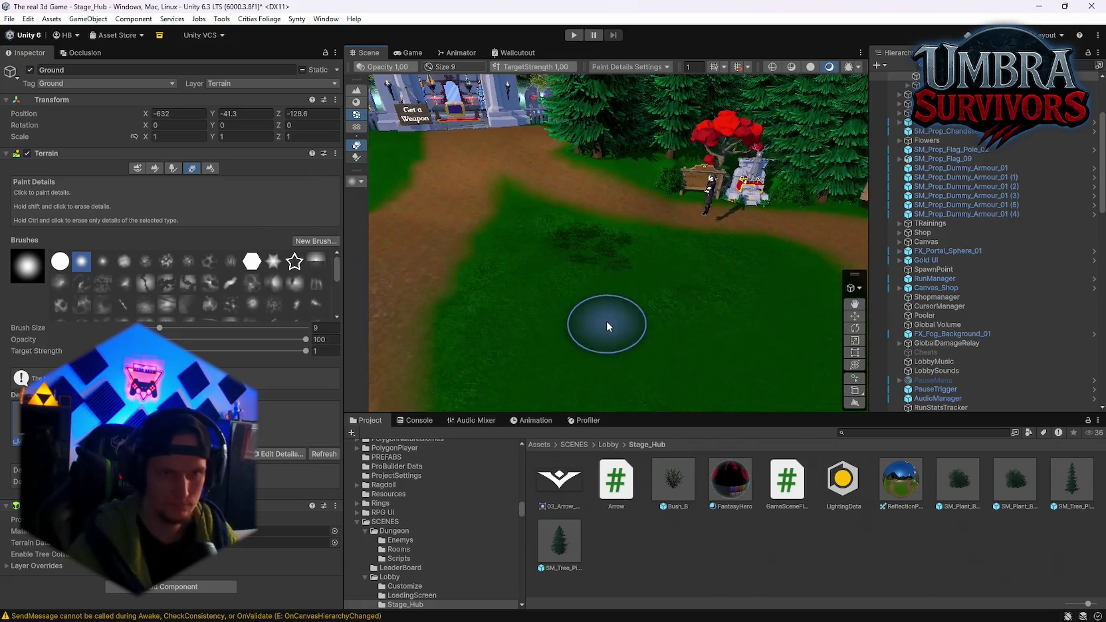
pyautogui.scroll(5, 590, 282)
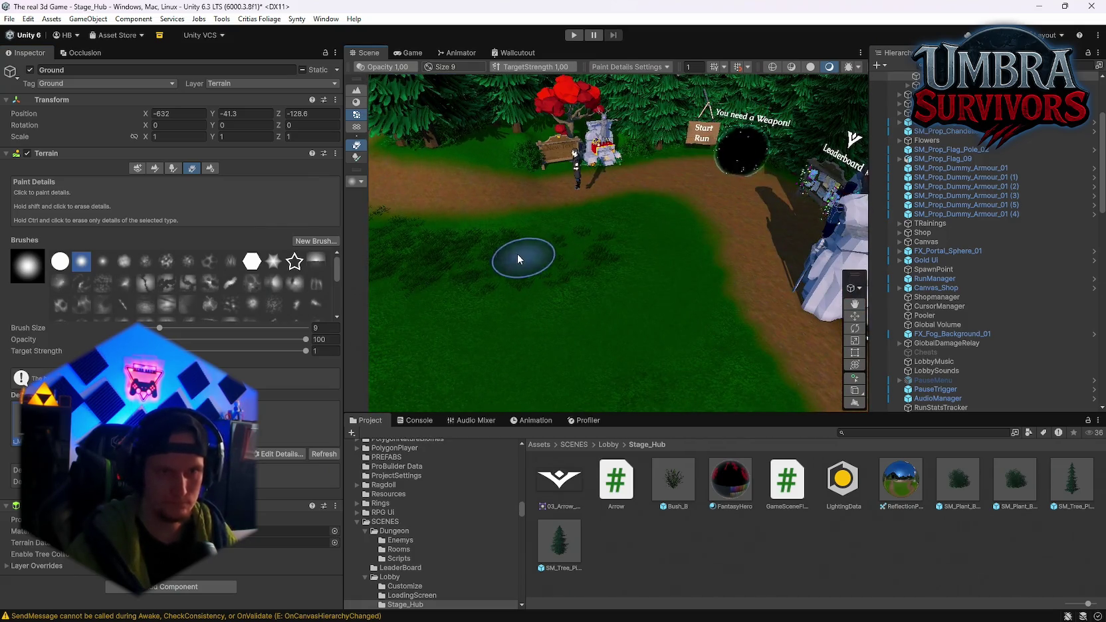
pyautogui.scroll(-3, 673, 305)
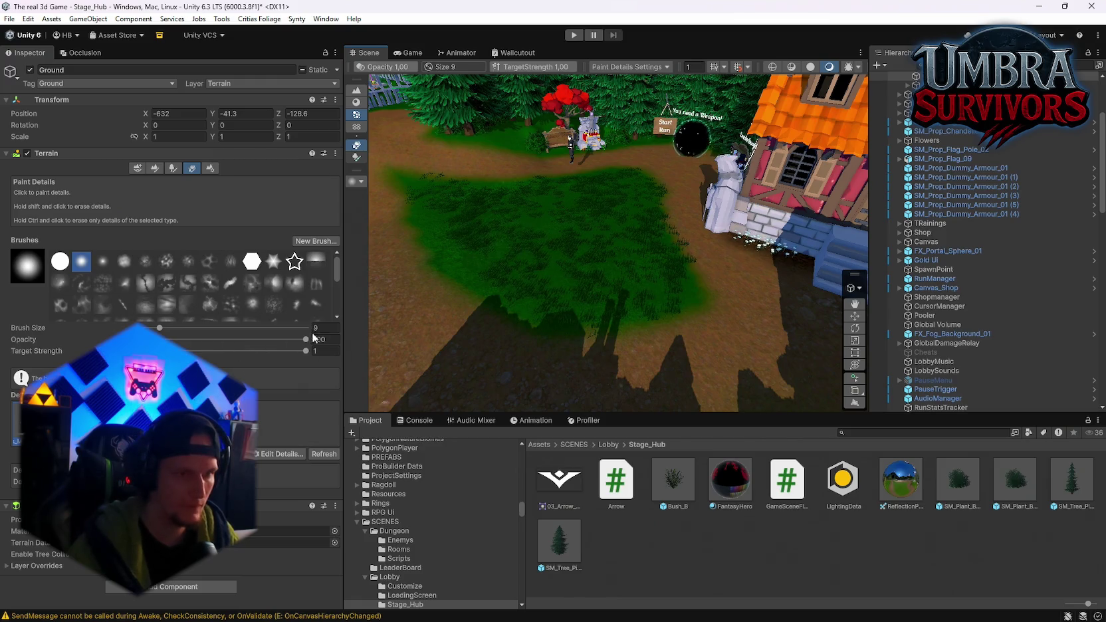
pyautogui.scroll(10, 481, 282)
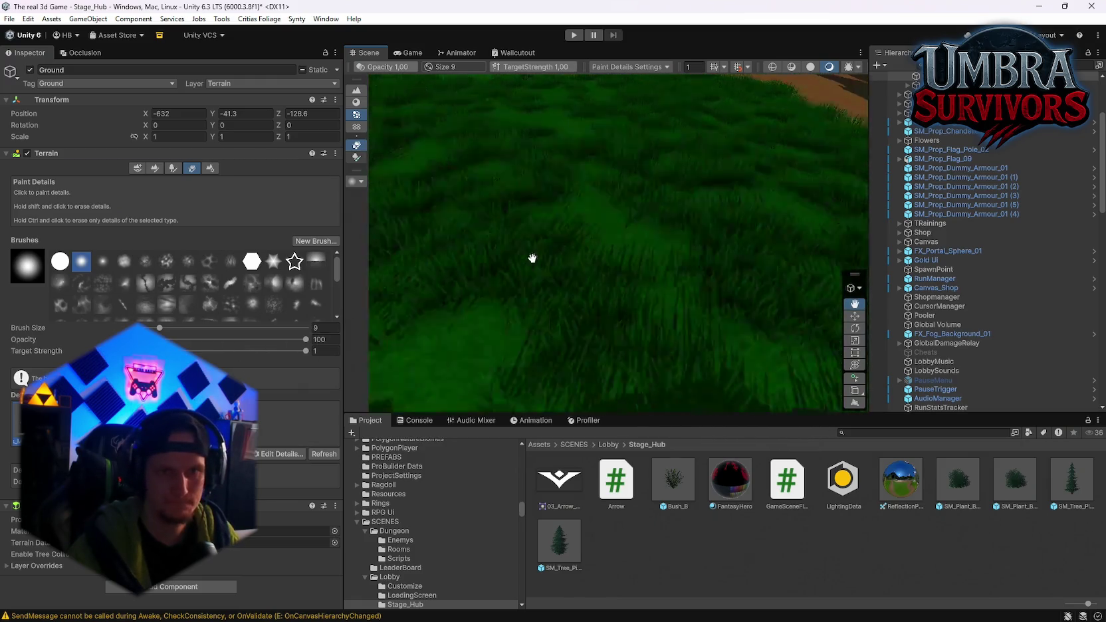
pyautogui.scroll(-8, 532, 258)
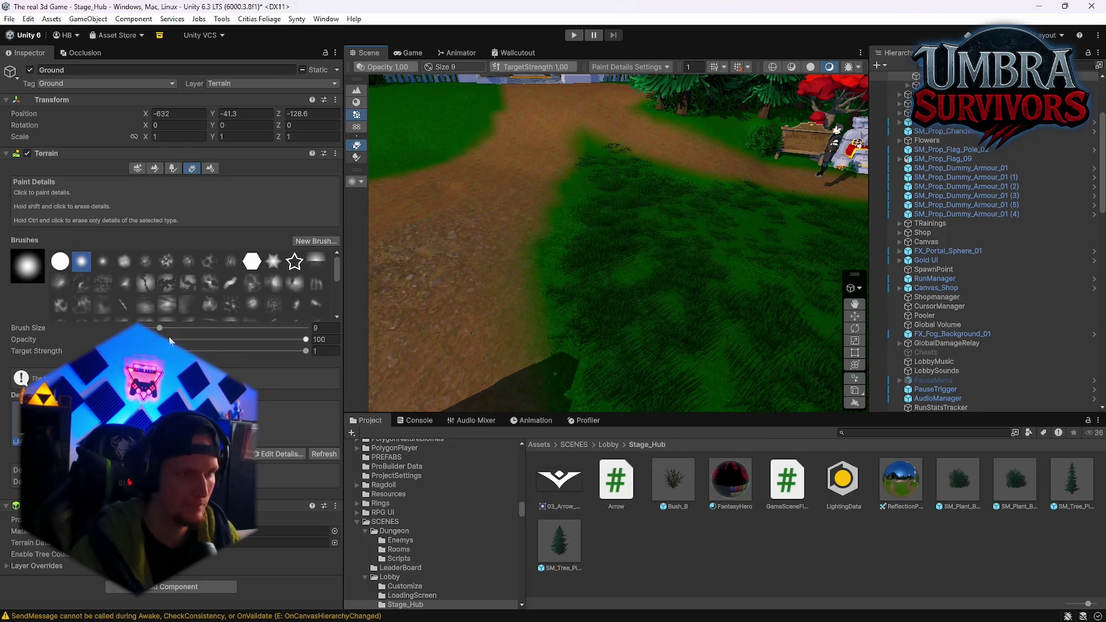
# Paint grass along the paths by the bench, Get a Weapon building, timber house and stalls.
pyautogui.moveTo(653, 239)
pyautogui.mouseDown()
pyautogui.moveTo(565, 254)
pyautogui.moveTo(657, 262)
pyautogui.moveTo(715, 239)
pyautogui.mouseUp()
pyautogui.scroll(5, 659, 279)
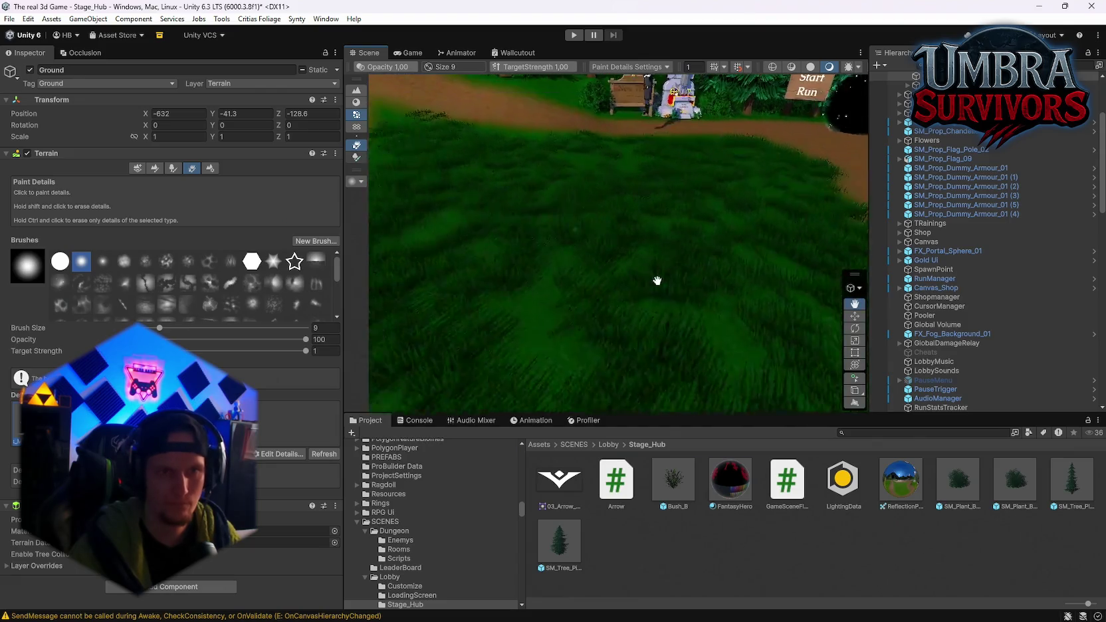
pyautogui.scroll(3, 663, 253)
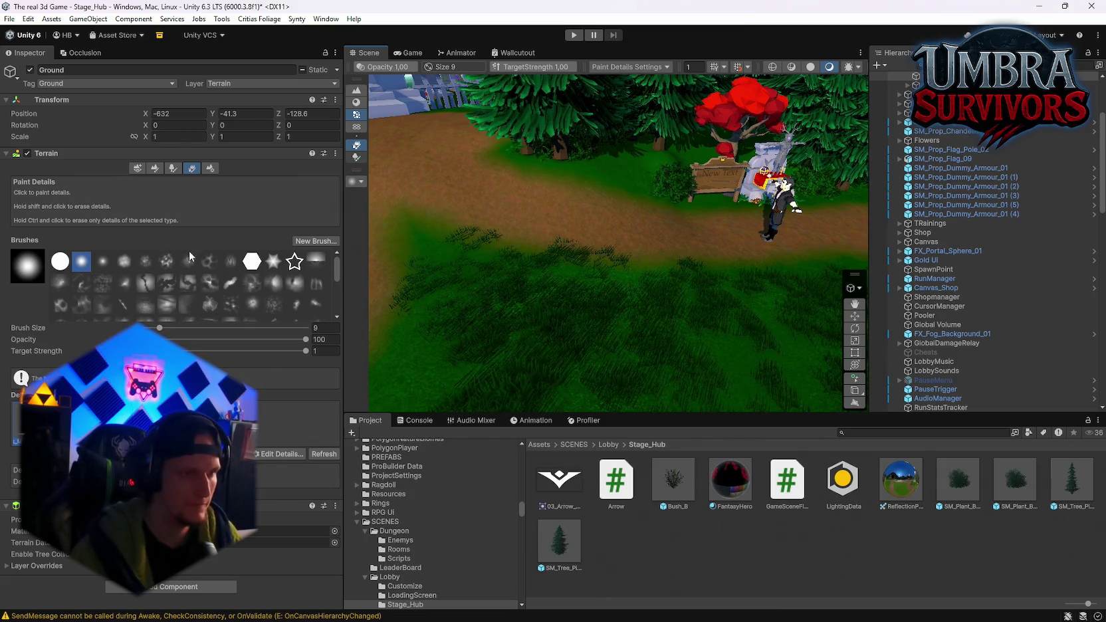
pyautogui.moveTo(691, 242)
pyautogui.mouseDown()
pyautogui.moveTo(469, 227)
pyautogui.moveTo(550, 309)
pyautogui.moveTo(550, 236)
pyautogui.moveTo(596, 271)
pyautogui.mouseUp()
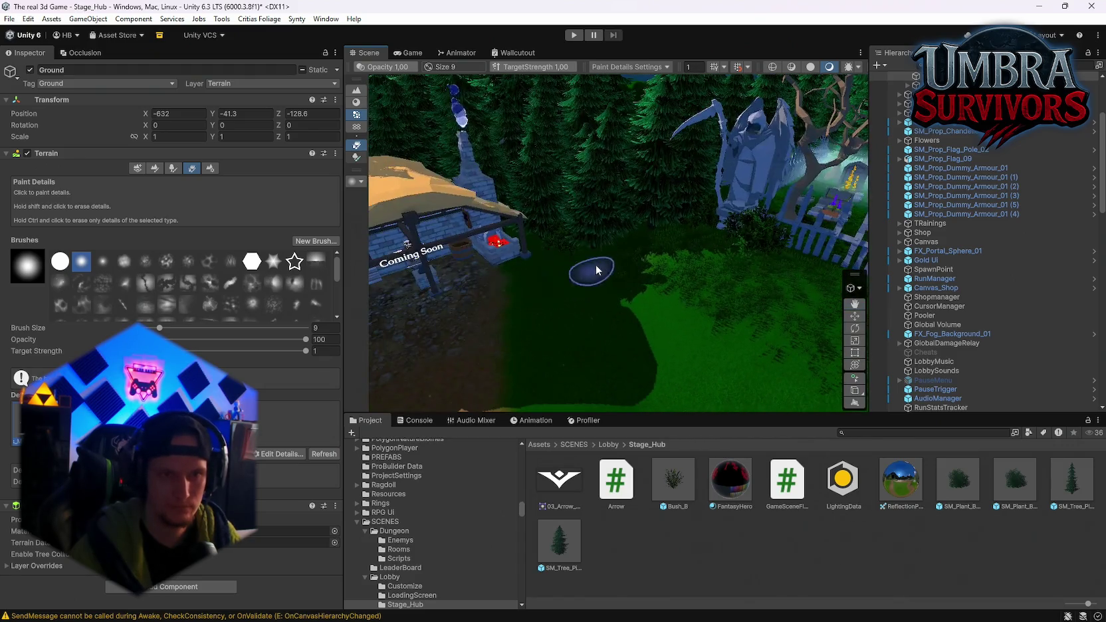
pyautogui.moveTo(537, 291); pyautogui.dragTo(592, 254)
pyautogui.moveTo(575, 308)
pyautogui.mouseDown()
pyautogui.moveTo(691, 213)
pyautogui.moveTo(608, 242)
pyautogui.moveTo(565, 208)
pyautogui.moveTo(626, 211)
pyautogui.mouseUp()
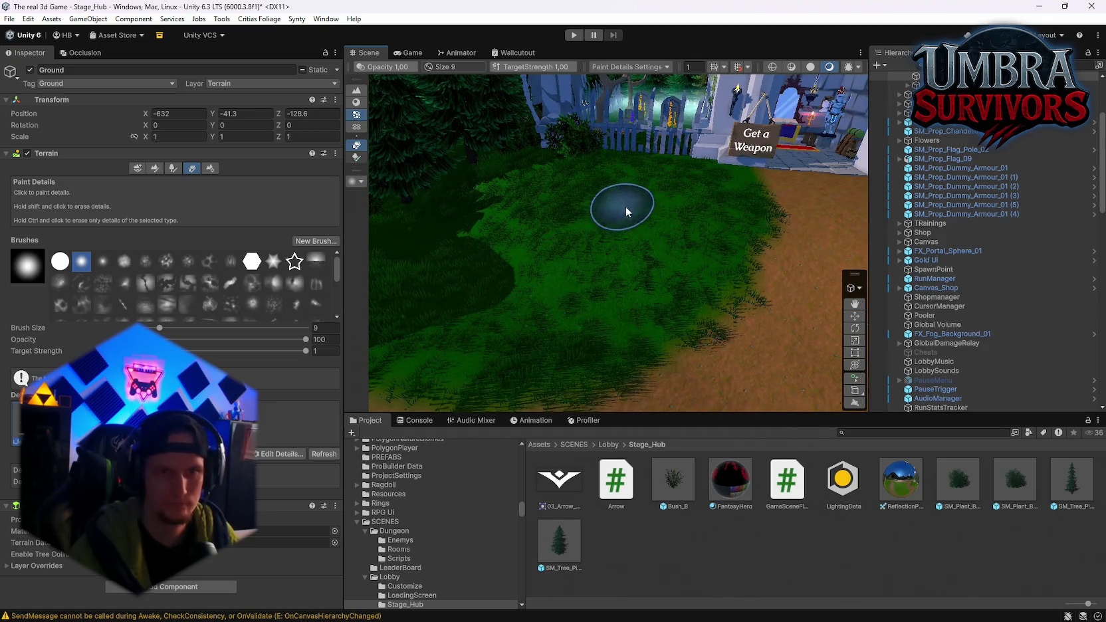
pyautogui.moveTo(629, 266); pyautogui.dragTo(716, 254)
pyautogui.moveTo(650, 316); pyautogui.dragTo(807, 337)
pyautogui.moveTo(770, 278)
pyautogui.mouseDown()
pyautogui.moveTo(642, 310)
pyautogui.moveTo(817, 227)
pyautogui.moveTo(681, 303)
pyautogui.mouseUp()
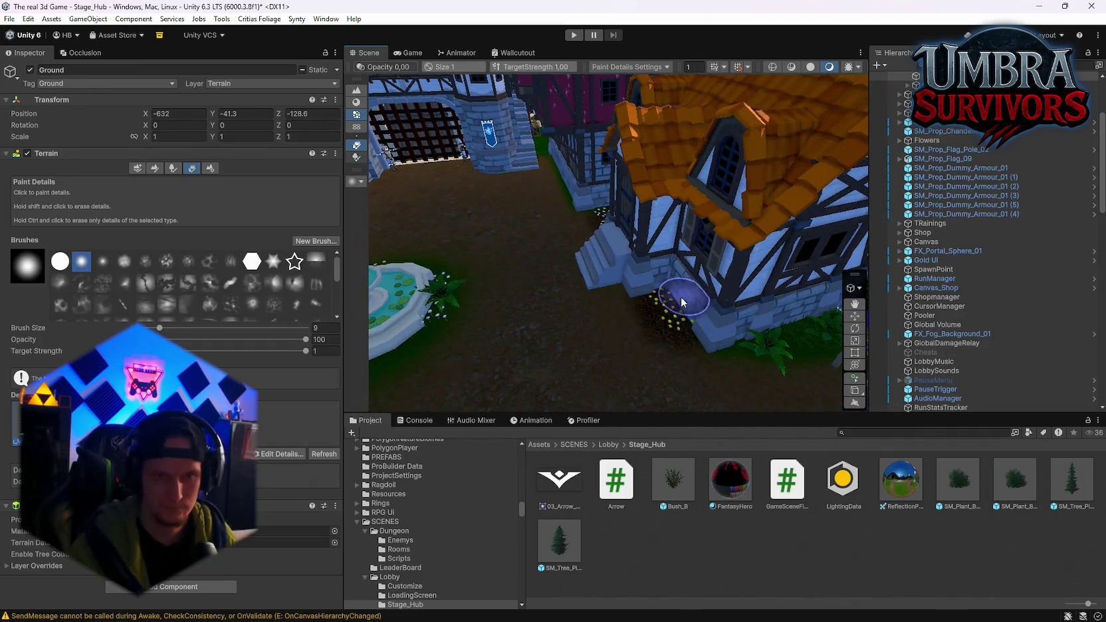
# Paint grass around the bush by the fountain and timber house with a size 9, opacity 1.00 brush.
pyautogui.scroll(-2, 639, 255)
pyautogui.moveTo(653, 253)
pyautogui.mouseDown()
pyautogui.moveTo(605, 260)
pyautogui.moveTo(640, 267)
pyautogui.mouseUp()
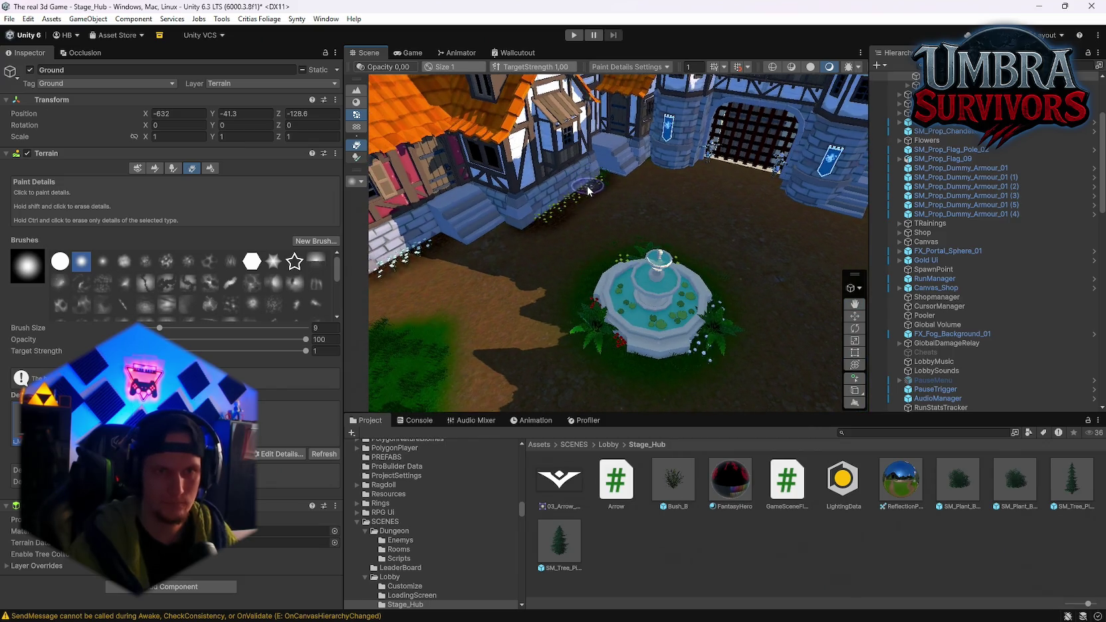
pyautogui.moveTo(529, 224)
pyautogui.mouseDown()
pyautogui.moveTo(621, 207)
pyautogui.moveTo(372, 216)
pyautogui.moveTo(546, 204)
pyautogui.moveTo(406, 223)
pyautogui.moveTo(426, 199)
pyautogui.moveTo(412, 219)
pyautogui.moveTo(395, 189)
pyautogui.moveTo(617, 249)
pyautogui.moveTo(674, 182)
pyautogui.moveTo(643, 194)
pyautogui.moveTo(640, 223)
pyautogui.moveTo(643, 196)
pyautogui.moveTo(315, 178)
pyautogui.moveTo(780, 296)
pyautogui.mouseUp()
pyautogui.click(643, 194)
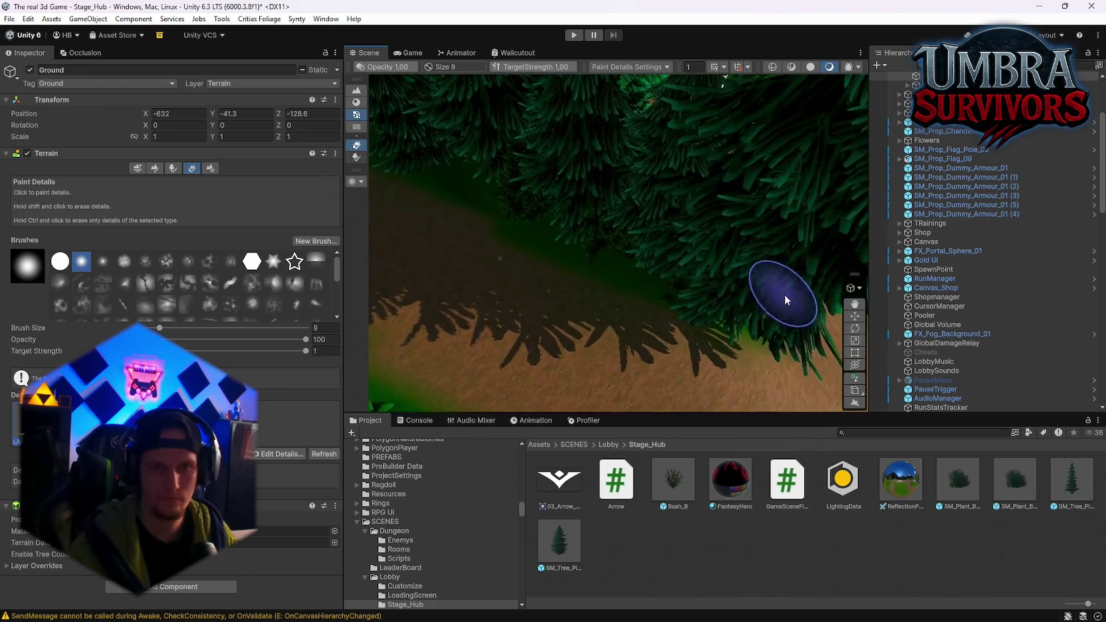
# Survey the gate, statue, fence, armour dummies and cannon around the Get a Weapon shop.
pyautogui.moveTo(594, 220)
pyautogui.mouseDown()
pyautogui.moveTo(455, 154)
pyautogui.moveTo(648, 295)
pyautogui.moveTo(625, 307)
pyautogui.mouseUp()
pyautogui.moveTo(559, 212); pyautogui.dragTo(674, 279)
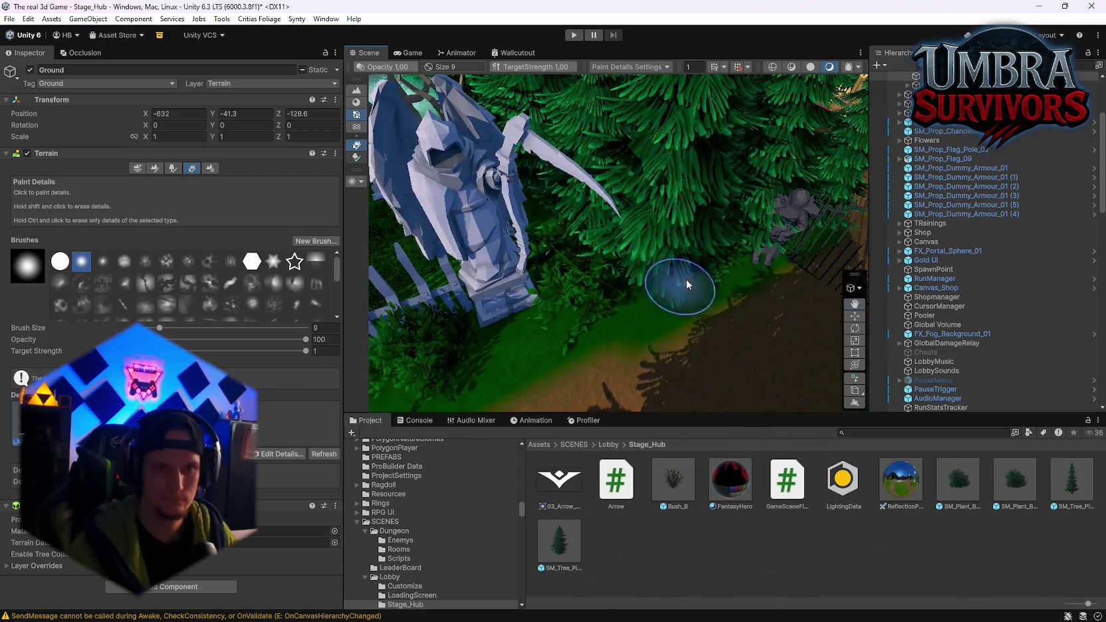
pyautogui.moveTo(609, 308)
pyautogui.mouseDown()
pyautogui.moveTo(718, 300)
pyautogui.moveTo(578, 189)
pyautogui.moveTo(684, 239)
pyautogui.moveTo(716, 308)
pyautogui.moveTo(661, 211)
pyautogui.moveTo(620, 295)
pyautogui.moveTo(744, 350)
pyautogui.moveTo(627, 321)
pyautogui.moveTo(675, 272)
pyautogui.mouseUp()
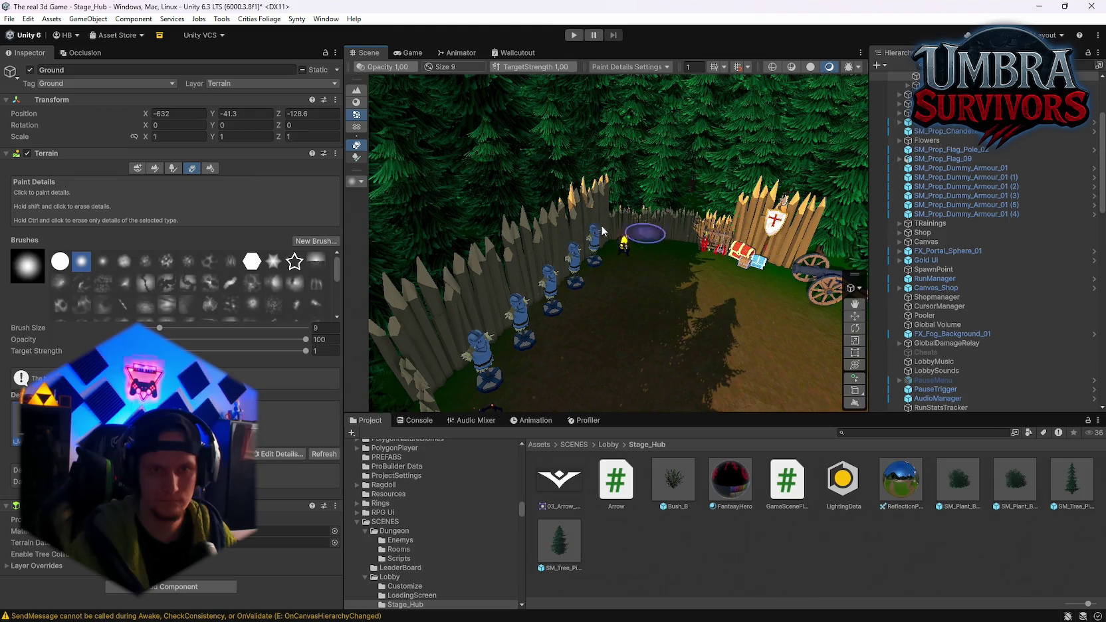
pyautogui.moveTo(602, 230); pyautogui.dragTo(494, 221)
pyautogui.moveTo(693, 242); pyautogui.dragTo(475, 219)
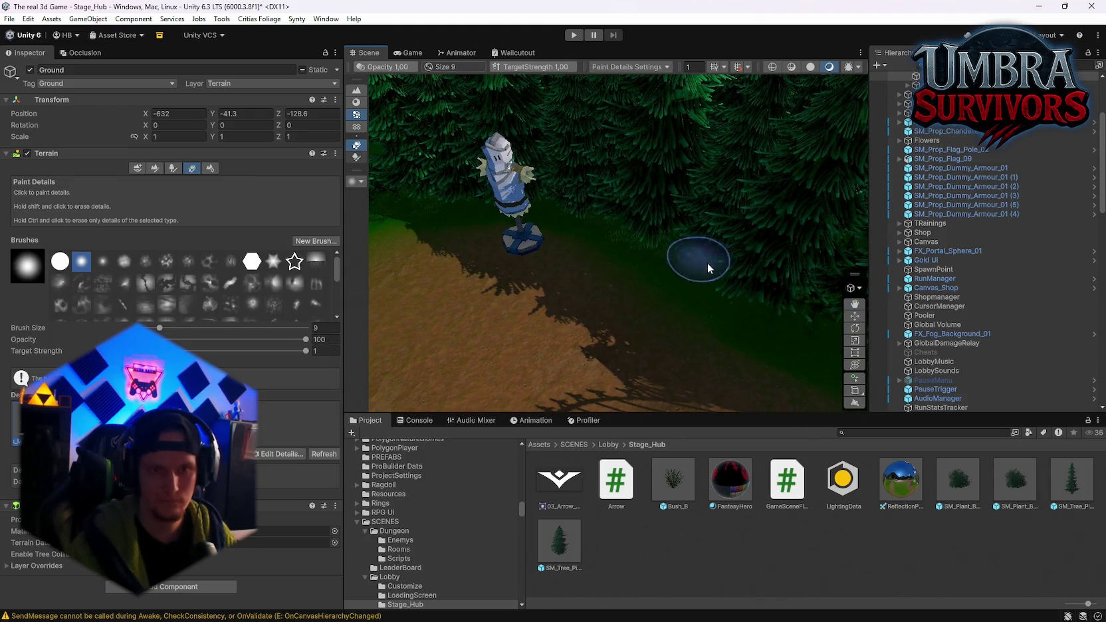
pyautogui.moveTo(706, 262); pyautogui.dragTo(712, 245)
pyautogui.moveTo(351, 210); pyautogui.dragTo(617, 246)
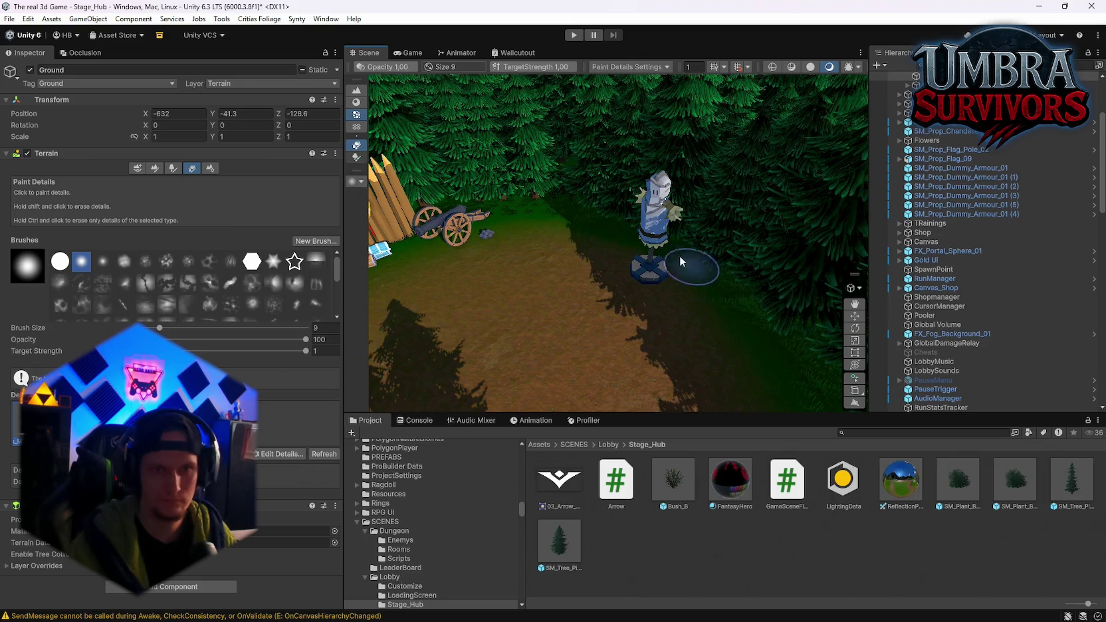
pyautogui.moveTo(691, 245); pyautogui.dragTo(819, 280)
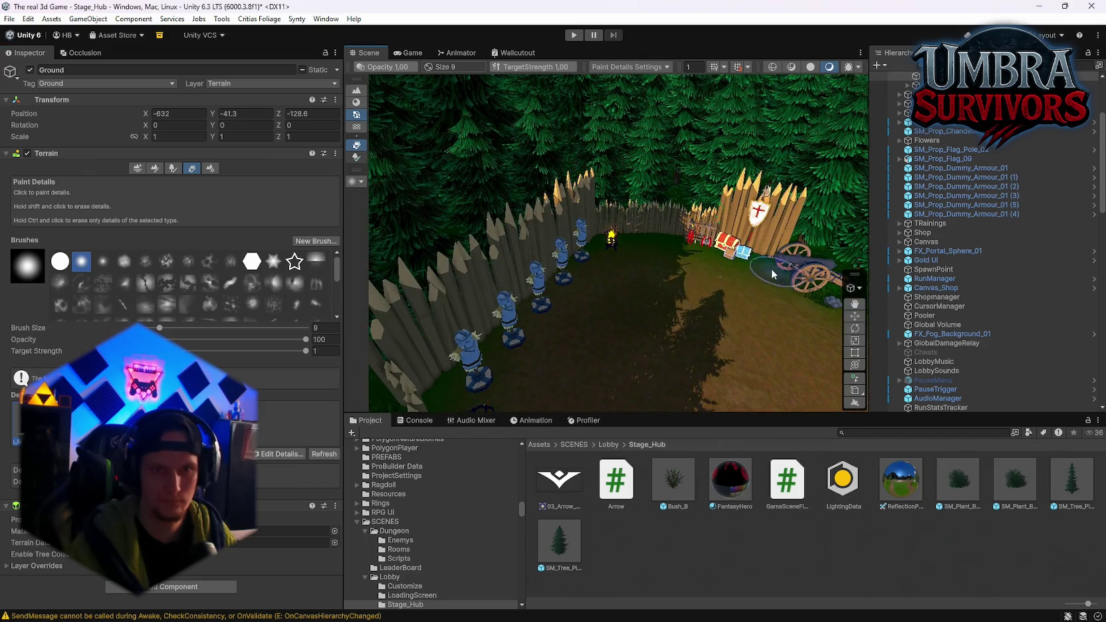
pyautogui.moveTo(565, 248); pyautogui.dragTo(465, 311)
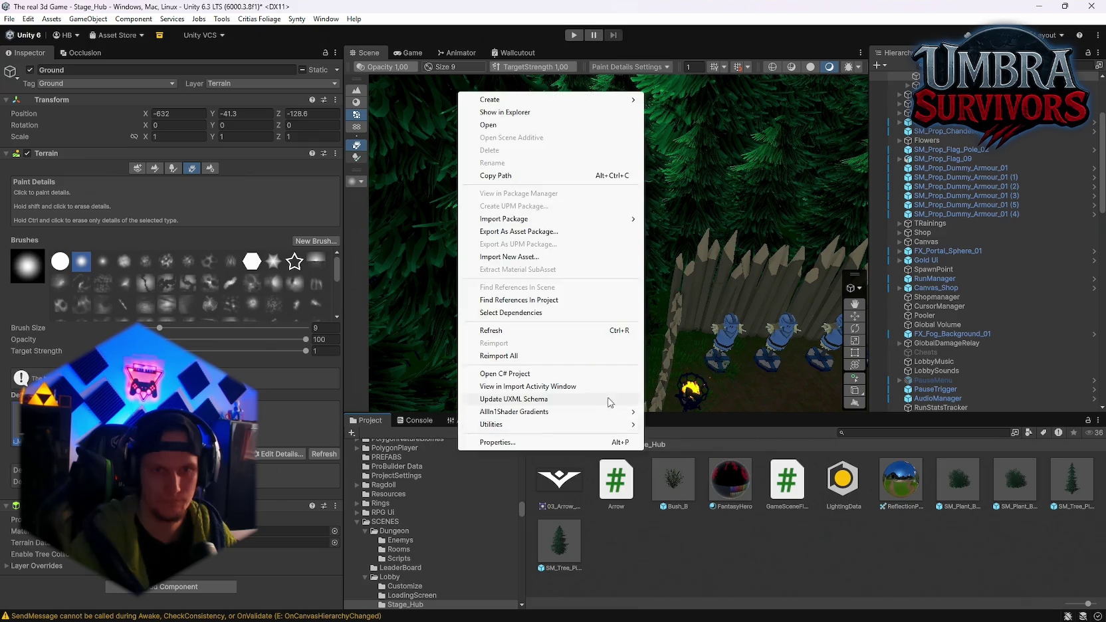
pyautogui.moveTo(700, 267); pyautogui.dragTo(654, 248)
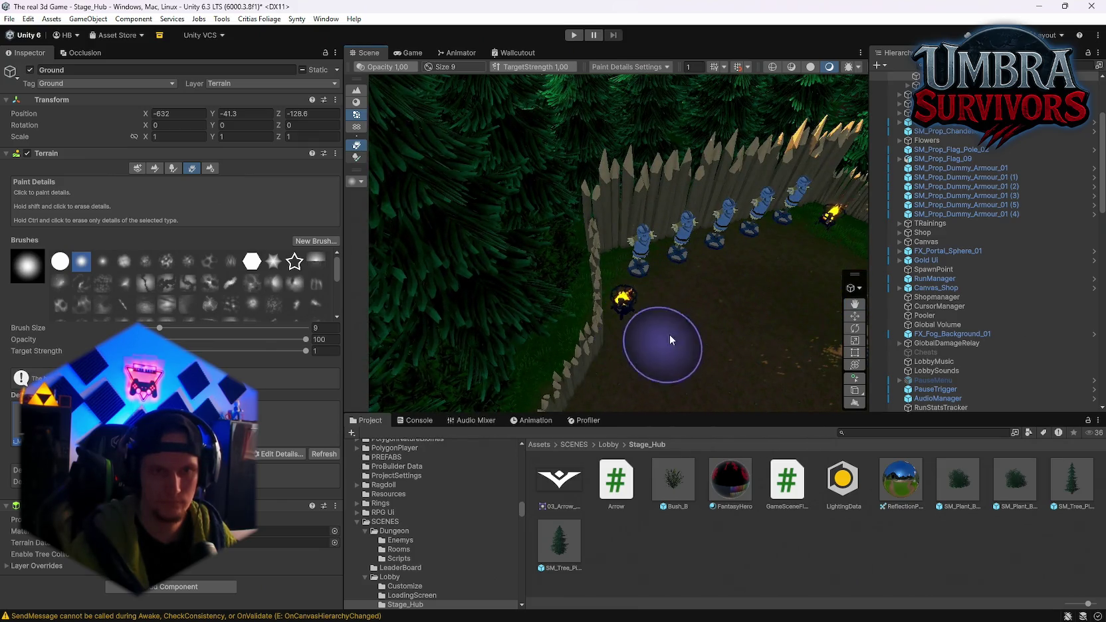
pyautogui.moveTo(639, 296); pyautogui.dragTo(442, 230)
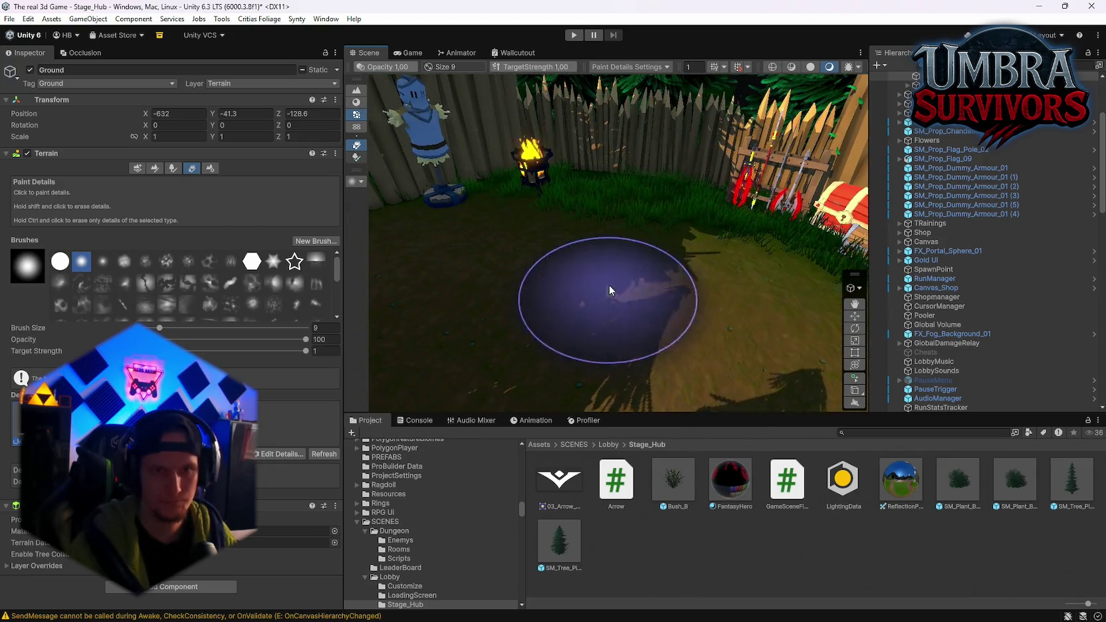
pyautogui.moveTo(538, 291); pyautogui.dragTo(567, 288)
pyautogui.moveTo(694, 274); pyautogui.dragTo(570, 268)
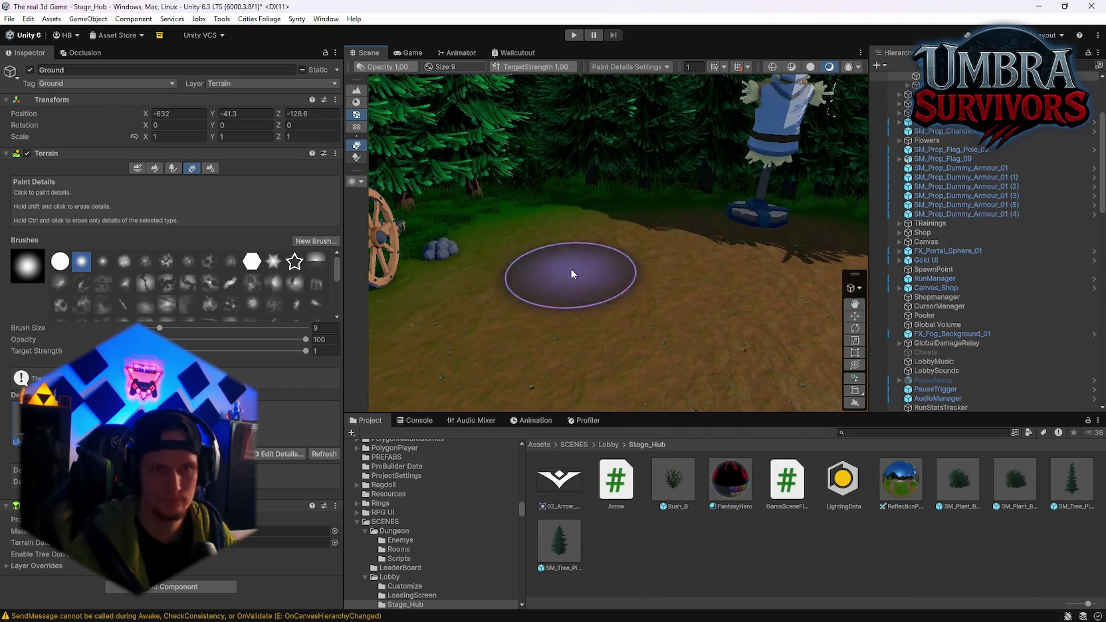
pyautogui.moveTo(643, 226)
pyautogui.mouseDown()
pyautogui.moveTo(843, 266)
pyautogui.moveTo(951, 315)
pyautogui.moveTo(744, 385)
pyautogui.mouseUp()
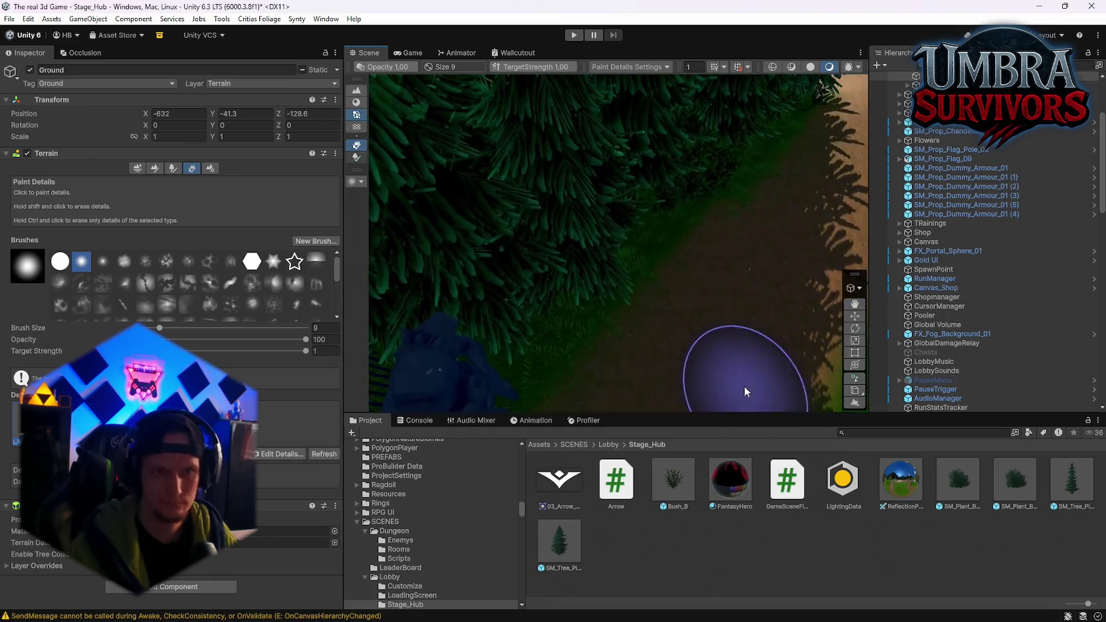
# Paint grass over the lit dirt path toward the grass edge near the Coming Soon shop.
pyautogui.moveTo(756, 269)
pyautogui.mouseDown()
pyautogui.moveTo(950, 221)
pyautogui.moveTo(814, 289)
pyautogui.moveTo(779, 183)
pyautogui.moveTo(718, 217)
pyautogui.moveTo(395, 234)
pyautogui.moveTo(455, 347)
pyautogui.mouseUp()
pyautogui.moveTo(499, 392)
pyautogui.mouseDown()
pyautogui.moveTo(624, 371)
pyautogui.moveTo(960, 271)
pyautogui.moveTo(969, 406)
pyautogui.moveTo(731, 317)
pyautogui.moveTo(435, 304)
pyautogui.moveTo(525, 276)
pyautogui.moveTo(774, 259)
pyautogui.mouseUp()
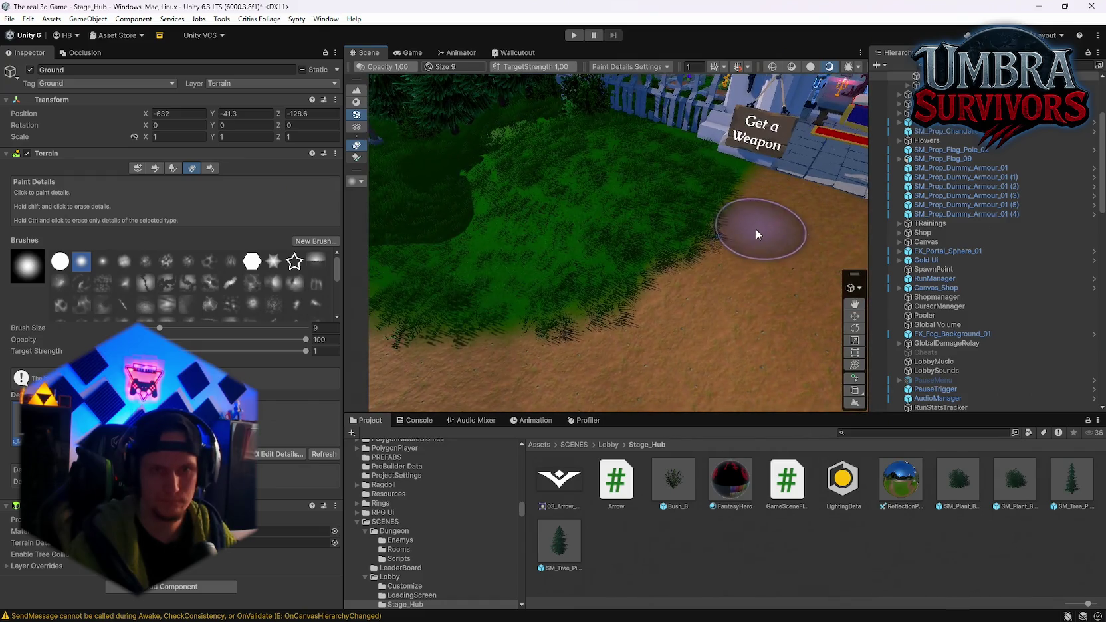
pyautogui.moveTo(515, 359); pyautogui.dragTo(555, 332)
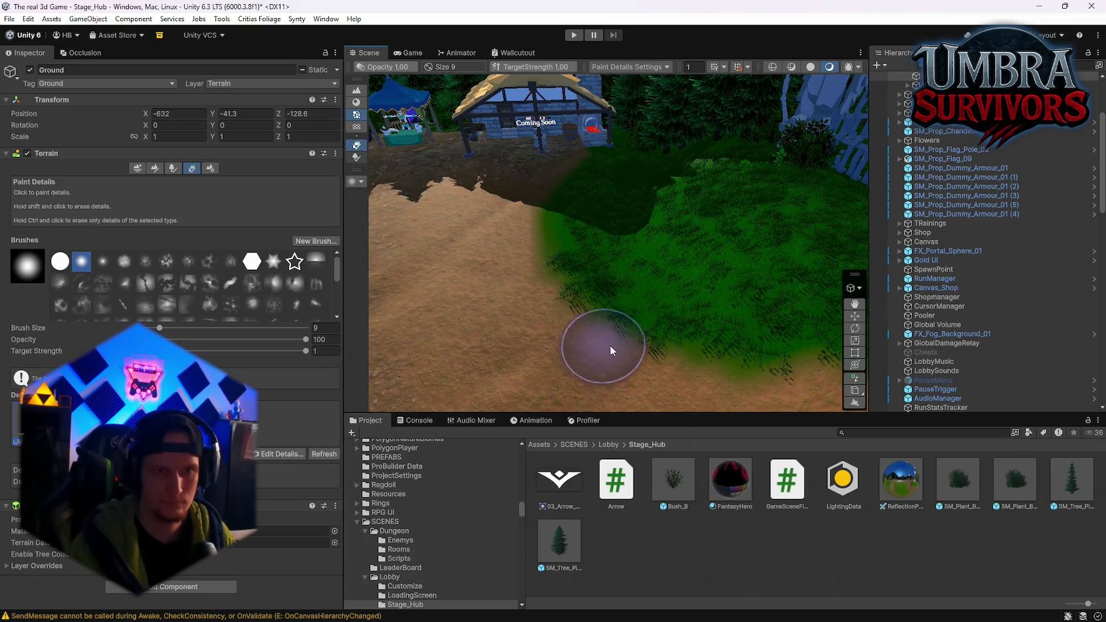
pyautogui.moveTo(566, 302)
pyautogui.mouseDown()
pyautogui.moveTo(523, 304)
pyautogui.moveTo(519, 321)
pyautogui.moveTo(639, 348)
pyautogui.moveTo(570, 287)
pyautogui.mouseUp()
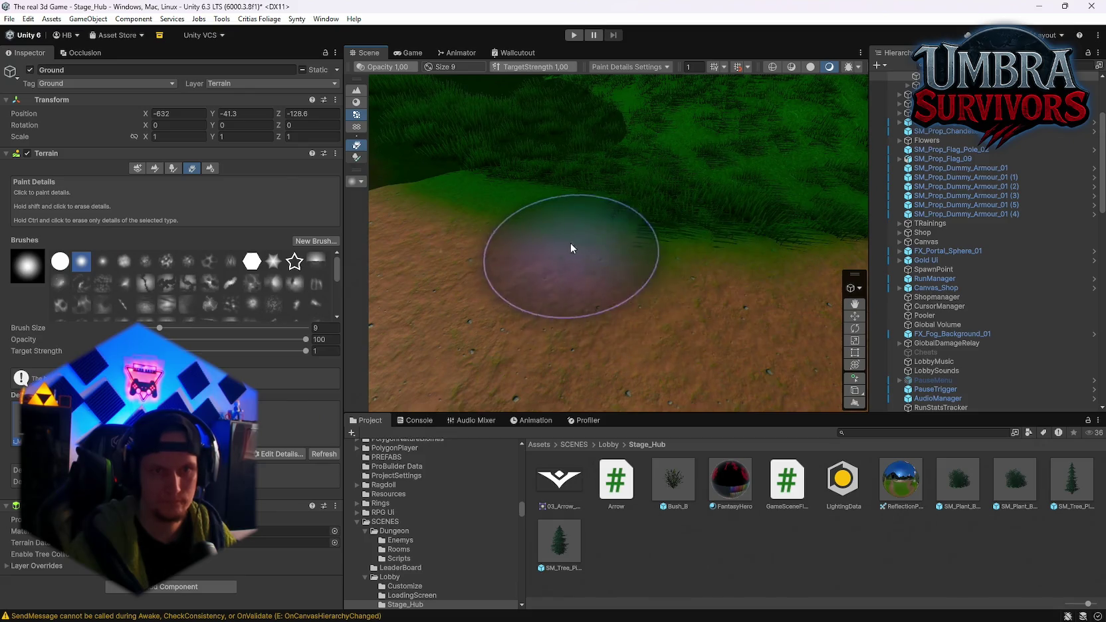
pyautogui.moveTo(570, 247); pyautogui.dragTo(687, 176)
# Paint grass onto the dirt below the grass edge beside the Get a Weapon shop sign.
pyautogui.moveTo(518, 145)
pyautogui.mouseDown()
pyautogui.moveTo(760, 188)
pyautogui.moveTo(832, 168)
pyautogui.moveTo(822, 210)
pyautogui.moveTo(716, 251)
pyautogui.mouseUp()
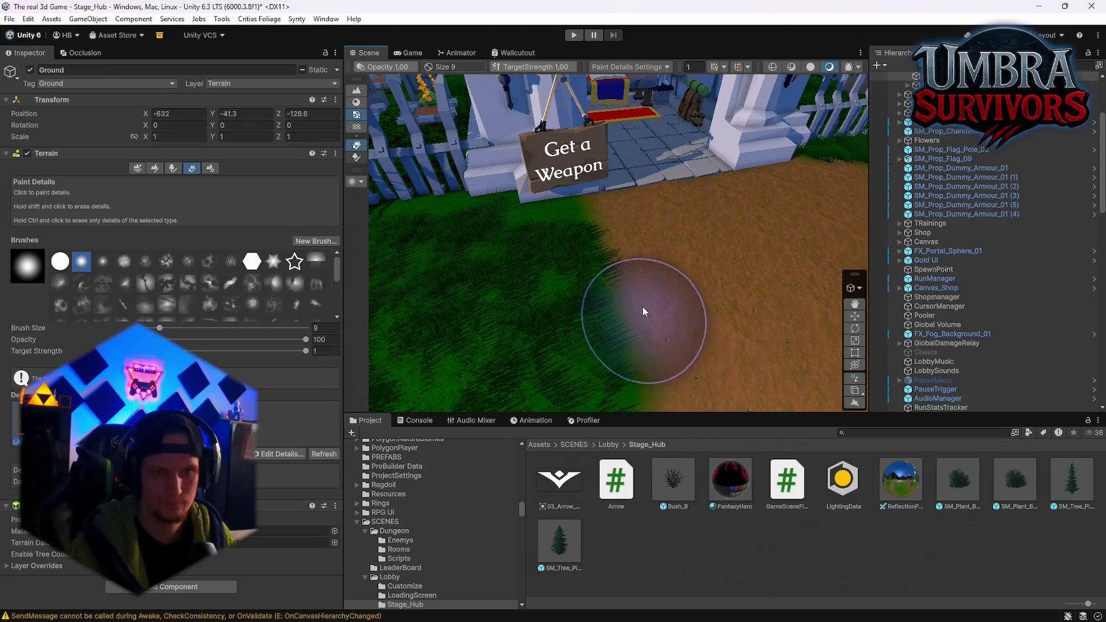
pyautogui.moveTo(655, 374)
pyautogui.mouseDown()
pyautogui.moveTo(564, 345)
pyautogui.moveTo(476, 370)
pyautogui.moveTo(635, 312)
pyautogui.mouseUp()
pyautogui.moveTo(615, 274)
pyautogui.mouseDown()
pyautogui.moveTo(592, 276)
pyautogui.moveTo(670, 197)
pyautogui.moveTo(525, 242)
pyautogui.moveTo(526, 314)
pyautogui.mouseUp()
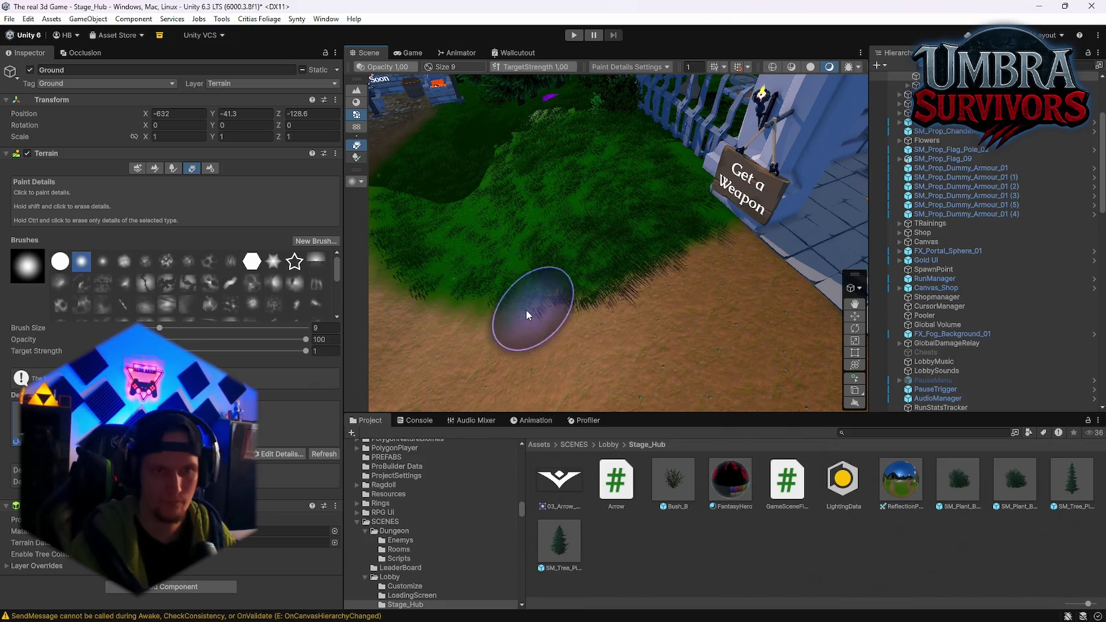
pyautogui.moveTo(433, 262)
pyautogui.mouseDown()
pyautogui.moveTo(546, 313)
pyautogui.moveTo(826, 222)
pyautogui.moveTo(744, 222)
pyautogui.moveTo(857, 216)
pyautogui.mouseUp()
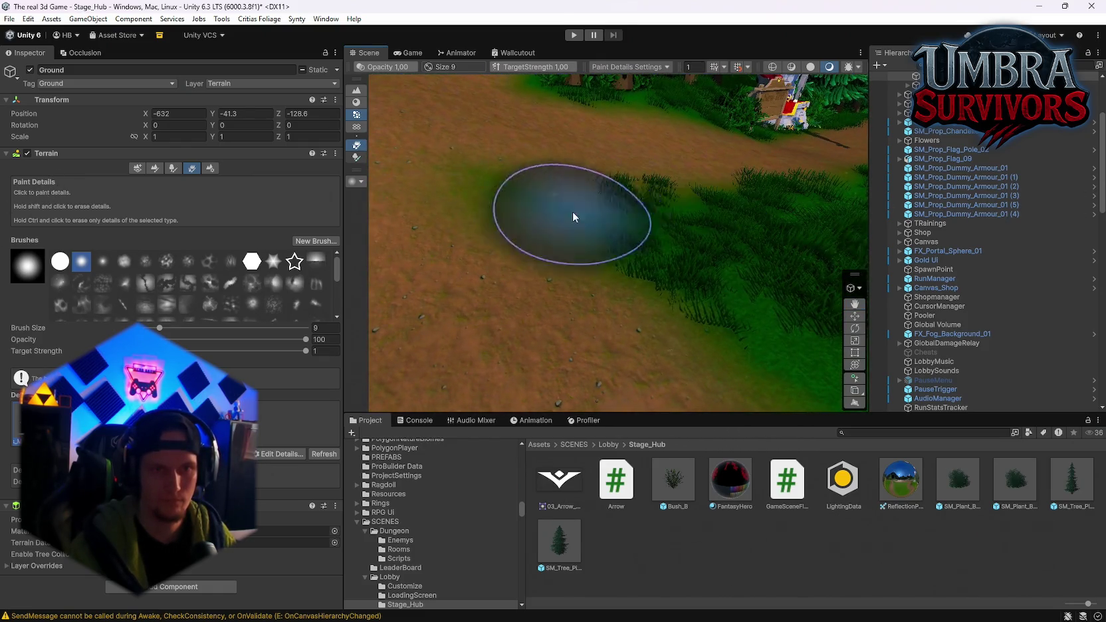
pyautogui.moveTo(592, 360)
pyautogui.mouseDown()
pyautogui.moveTo(733, 281)
pyautogui.moveTo(661, 294)
pyautogui.moveTo(687, 290)
pyautogui.moveTo(648, 372)
pyautogui.mouseUp()
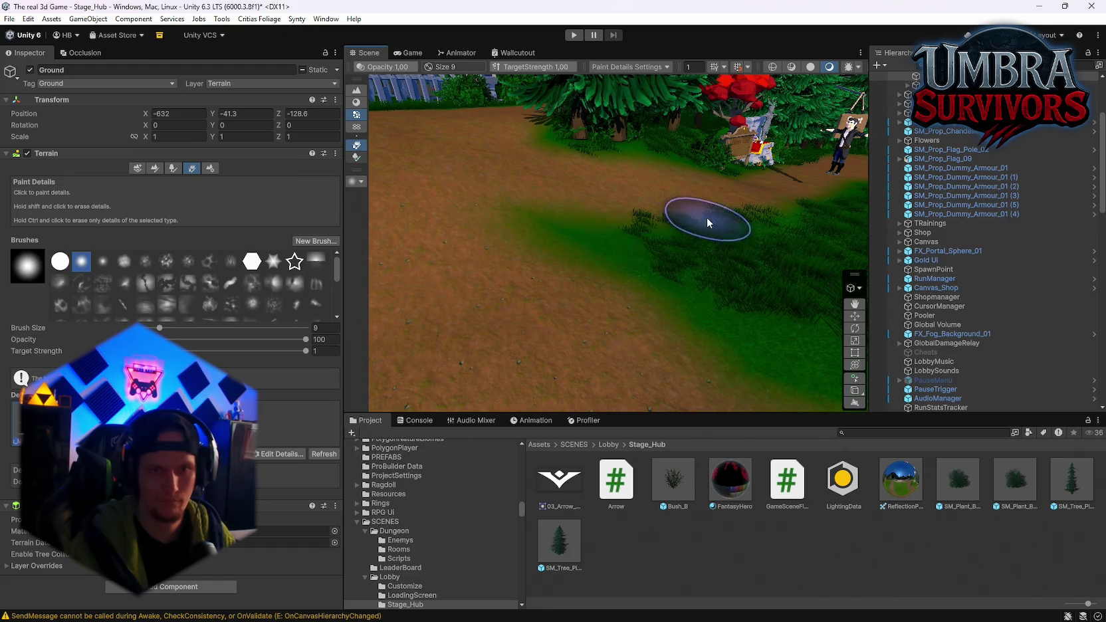
# Scatter grass tufts over bare ground along the hub path by the Start Run sign, brush size 3.
pyautogui.scroll(-5, 618, 250)
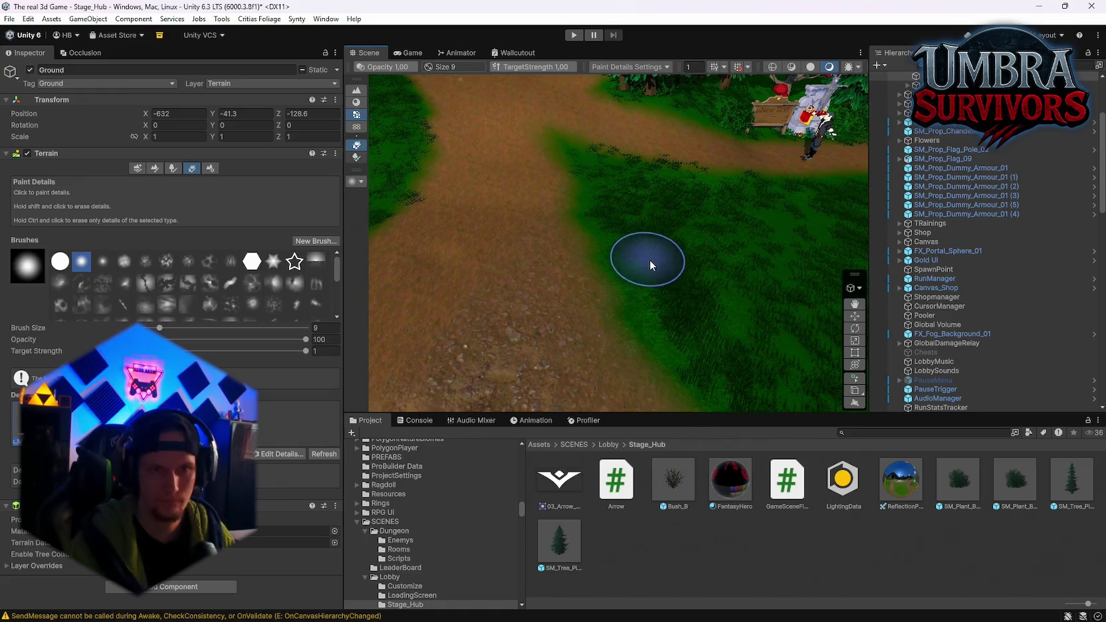
pyautogui.keyDown('alt'); pyautogui.moveTo(650, 259); pyautogui.dragTo(813, 332); pyautogui.keyUp('alt')
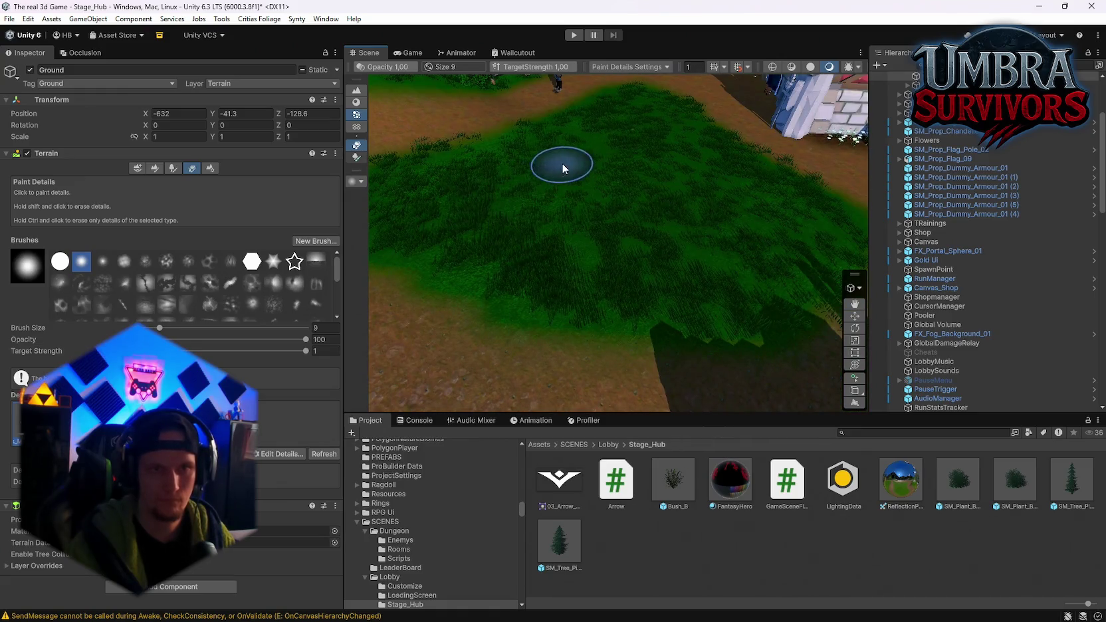
pyautogui.moveTo(516, 143)
pyautogui.keyDown('alt'); pyautogui.mouseDown()
pyautogui.moveTo(681, 148)
pyautogui.moveTo(694, 170)
pyautogui.moveTo(763, 159)
pyautogui.mouseUp(); pyautogui.keyUp('alt')
pyautogui.moveTo(523, 128)
pyautogui.keyDown('alt'); pyautogui.mouseDown()
pyautogui.moveTo(678, 148)
pyautogui.moveTo(576, 120)
pyautogui.moveTo(496, 156)
pyautogui.moveTo(791, 268)
pyautogui.mouseUp(); pyautogui.keyUp('alt')
pyautogui.moveTo(542, 268)
pyautogui.mouseDown()
pyautogui.moveTo(789, 299)
pyautogui.moveTo(515, 288)
pyautogui.mouseUp()
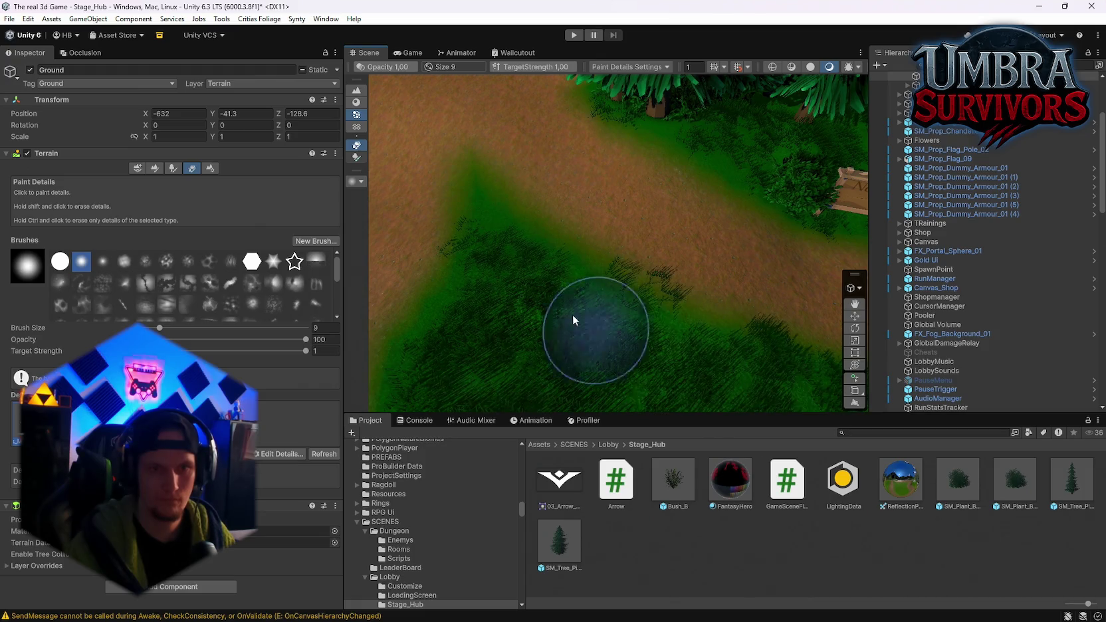
pyautogui.moveTo(773, 299)
pyautogui.keyDown('alt'); pyautogui.mouseDown()
pyautogui.moveTo(636, 227)
pyautogui.moveTo(622, 171)
pyautogui.moveTo(642, 225)
pyautogui.moveTo(488, 210)
pyautogui.moveTo(825, 202)
pyautogui.moveTo(651, 263)
pyautogui.mouseUp(); pyautogui.keyUp('alt')
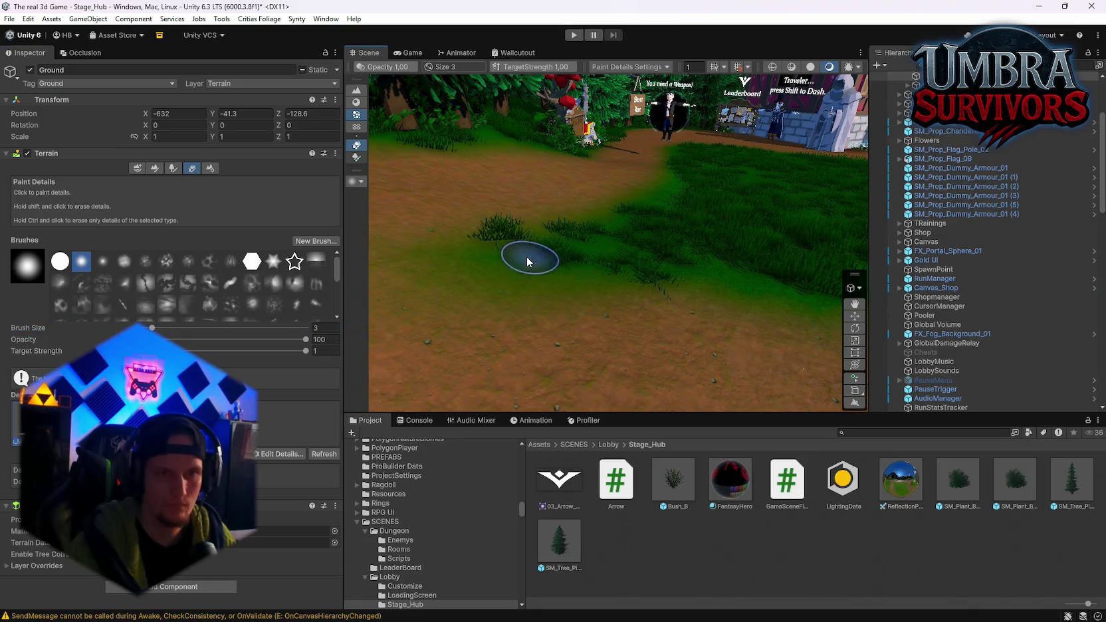
pyautogui.keyDown('alt'); pyautogui.moveTo(563, 287); pyautogui.dragTo(600, 261); pyautogui.keyUp('alt')
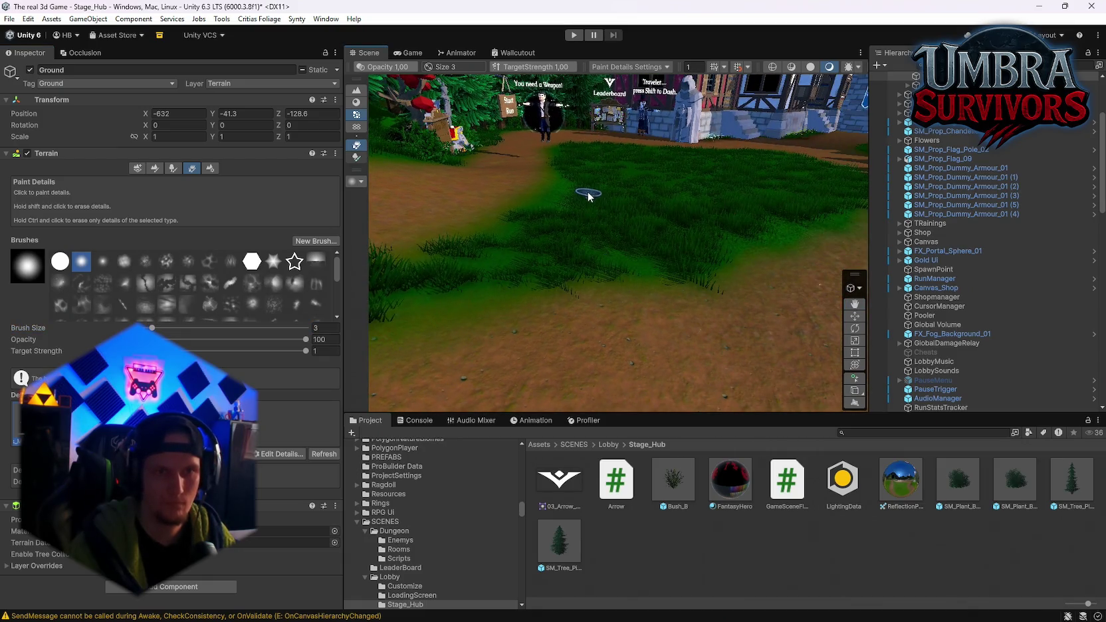
pyautogui.keyDown('alt'); pyautogui.moveTo(586, 222); pyautogui.dragTo(685, 206); pyautogui.keyUp('alt')
pyautogui.moveTo(559, 323)
pyautogui.keyDown('alt'); pyautogui.mouseDown()
pyautogui.moveTo(459, 272)
pyautogui.moveTo(516, 311)
pyautogui.moveTo(550, 191)
pyautogui.mouseUp(); pyautogui.keyUp('alt')
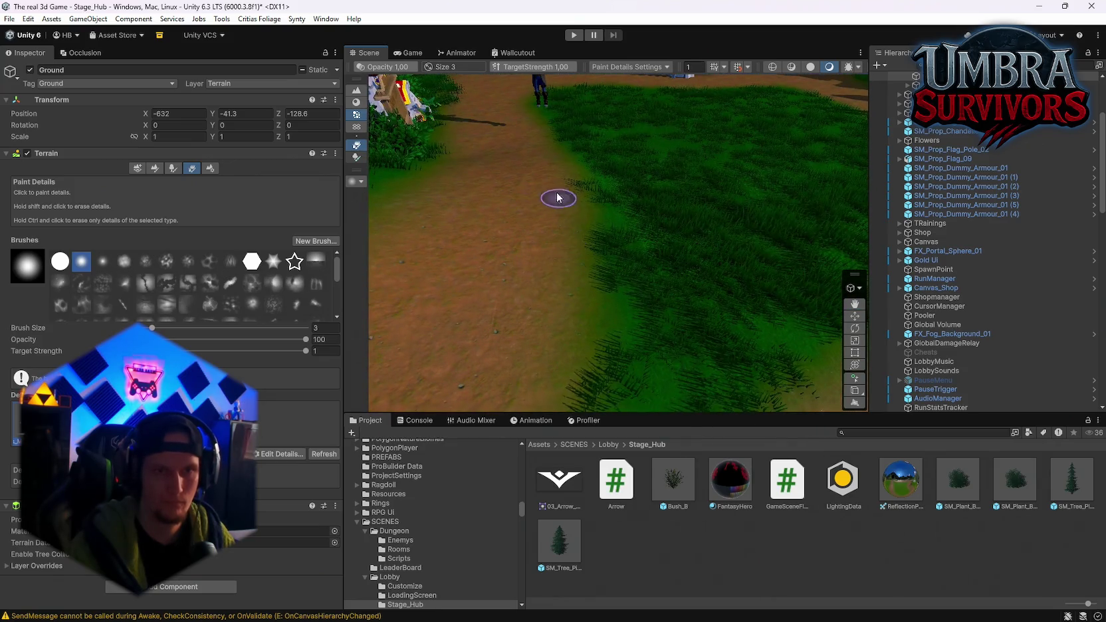
pyautogui.moveTo(575, 266)
pyautogui.keyDown('alt'); pyautogui.mouseDown()
pyautogui.moveTo(531, 388)
pyautogui.moveTo(633, 281)
pyautogui.mouseUp(); pyautogui.keyUp('alt')
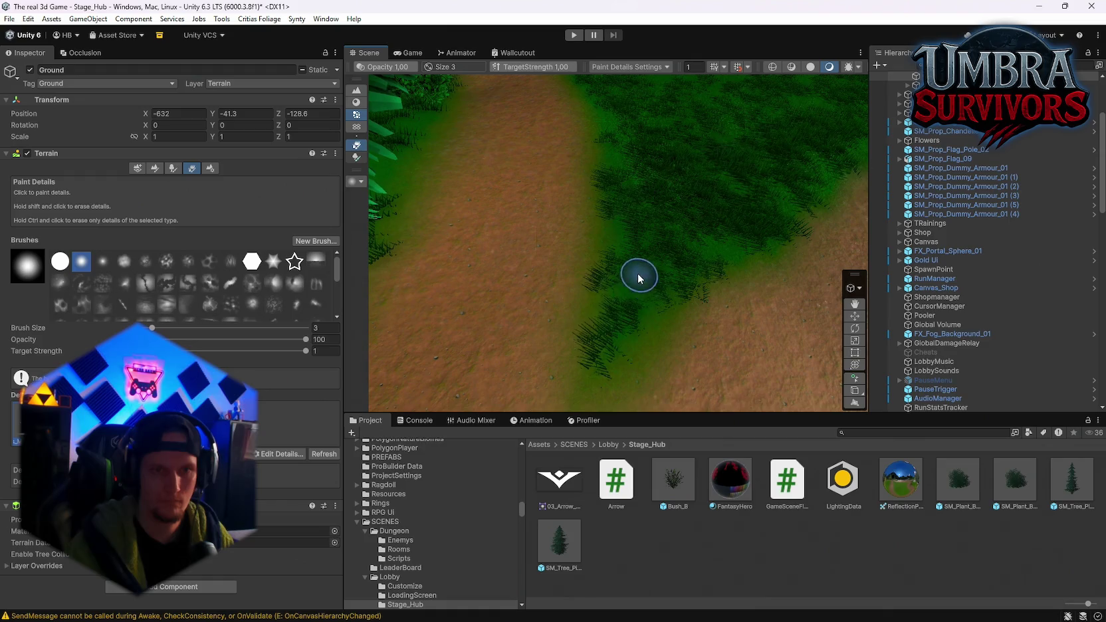
pyautogui.moveTo(570, 171)
pyautogui.keyDown('alt'); pyautogui.mouseDown()
pyautogui.moveTo(598, 299)
pyautogui.moveTo(637, 173)
pyautogui.moveTo(660, 202)
pyautogui.mouseUp(); pyautogui.keyUp('alt')
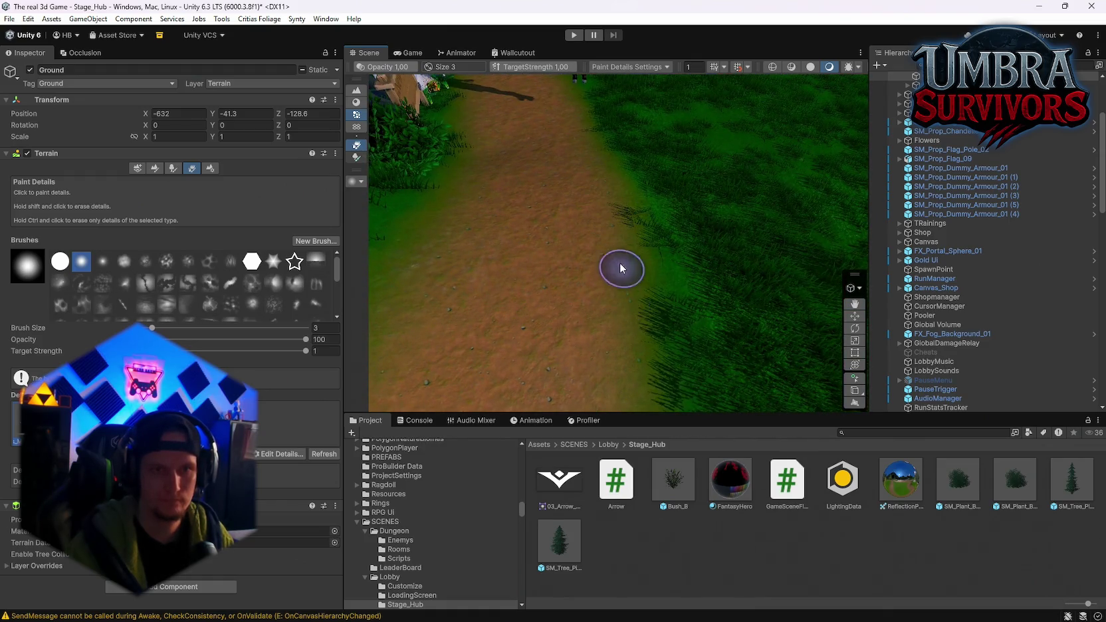
pyautogui.keyDown('alt'); pyautogui.moveTo(635, 284); pyautogui.dragTo(870, 199); pyautogui.keyUp('alt')
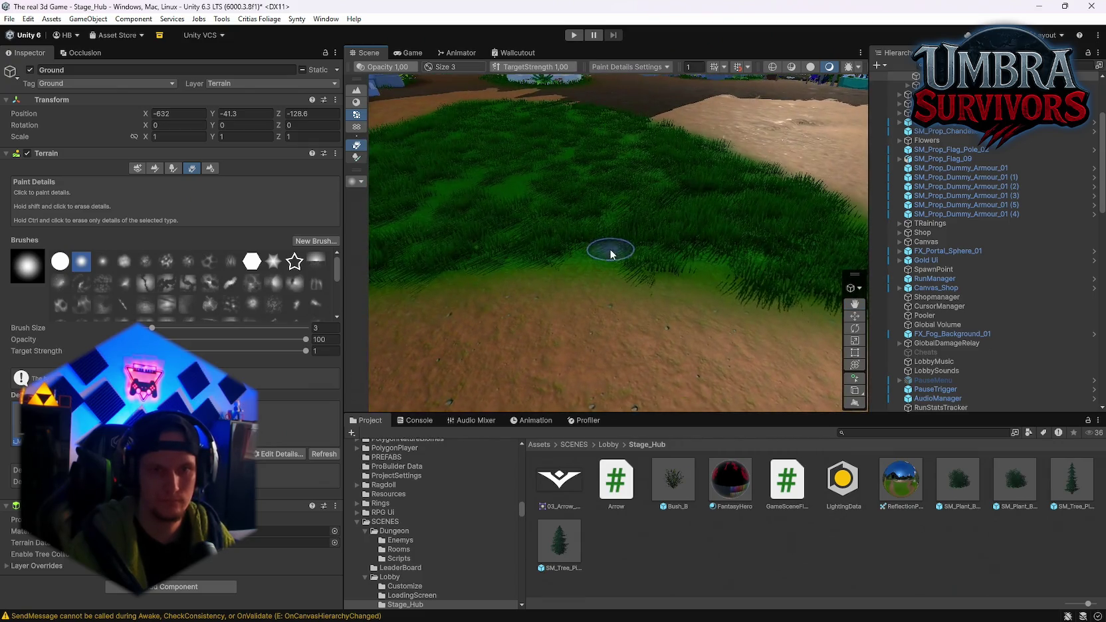
pyautogui.keyDown('alt'); pyautogui.moveTo(609, 248); pyautogui.dragTo(580, 215); pyautogui.keyUp('alt')
pyautogui.moveTo(494, 192)
pyautogui.keyDown('alt'); pyautogui.mouseDown()
pyautogui.moveTo(525, 180)
pyautogui.moveTo(927, 268)
pyautogui.moveTo(729, 302)
pyautogui.mouseUp(); pyautogui.keyUp('alt')
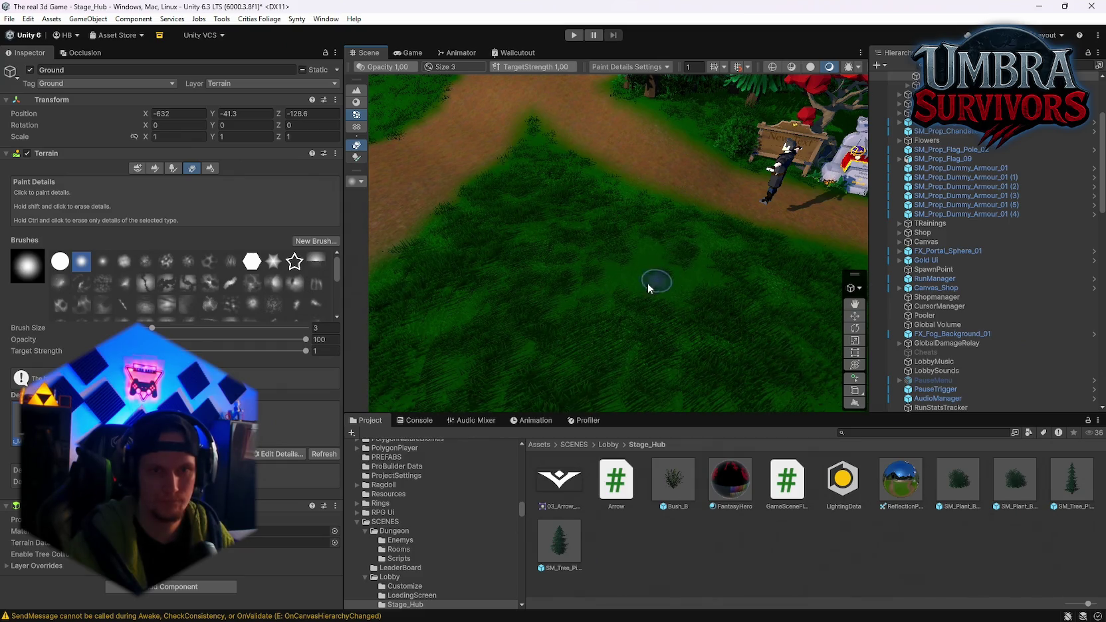
pyautogui.moveTo(716, 273)
pyautogui.mouseDown()
pyautogui.moveTo(860, 290)
pyautogui.moveTo(367, 270)
pyautogui.mouseUp()
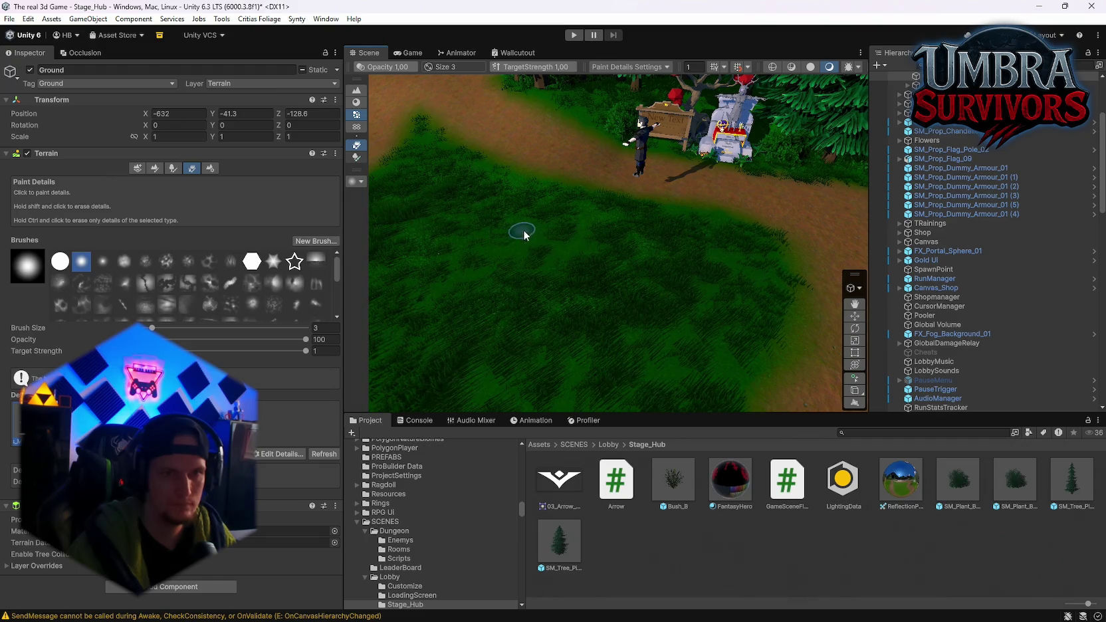
# Fly the view past the village houses and circle the courtyard fountain.
pyautogui.press('w')
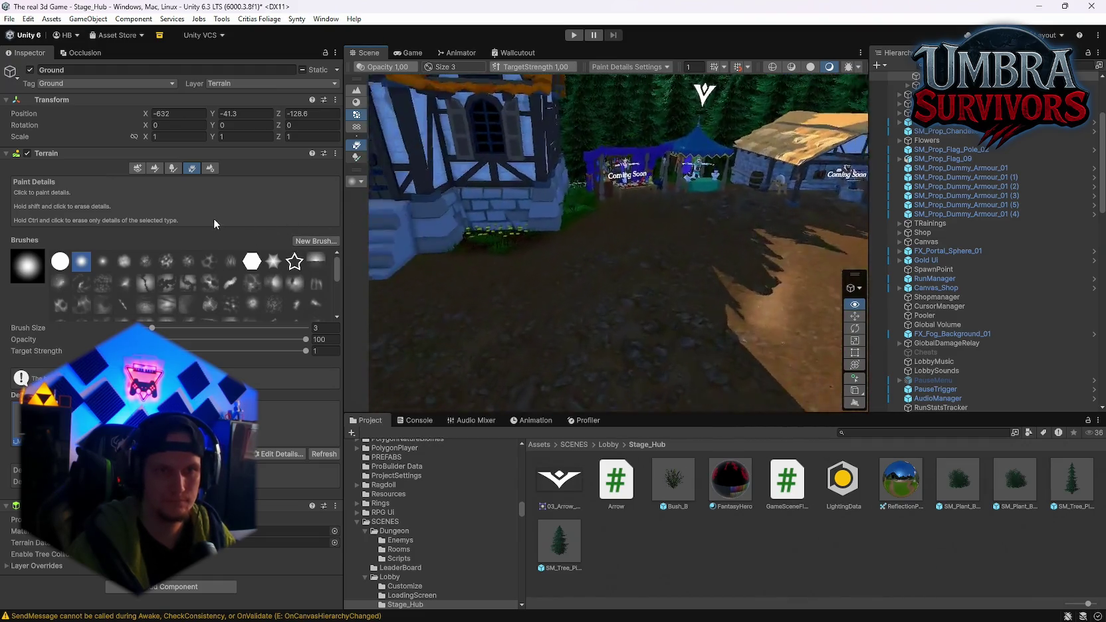
pyautogui.press('w')
pyautogui.press('w')
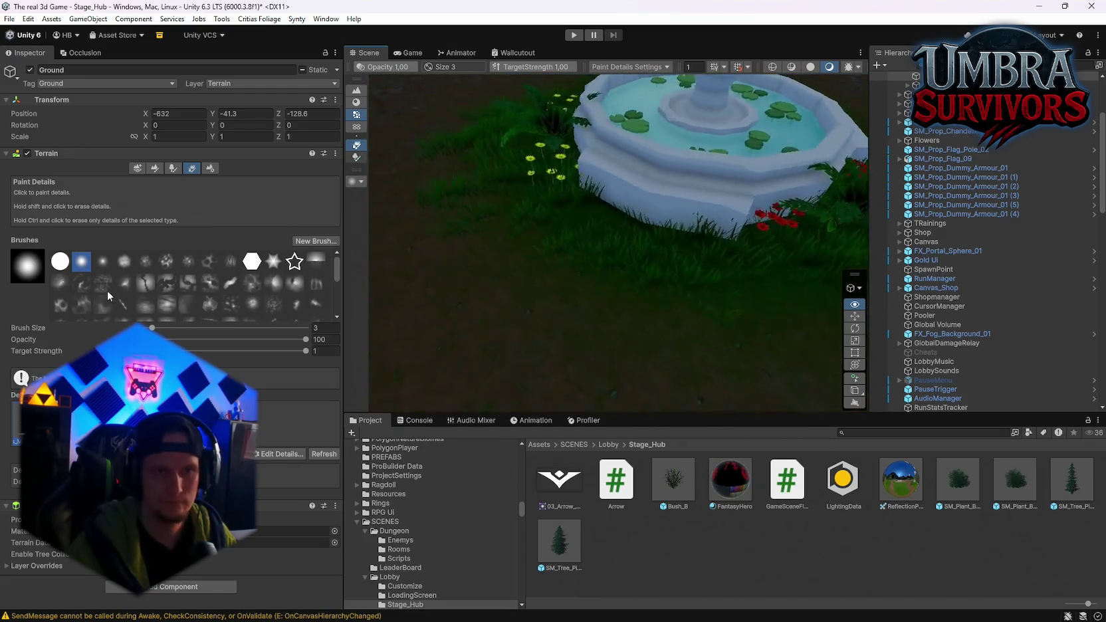
pyautogui.press('w')
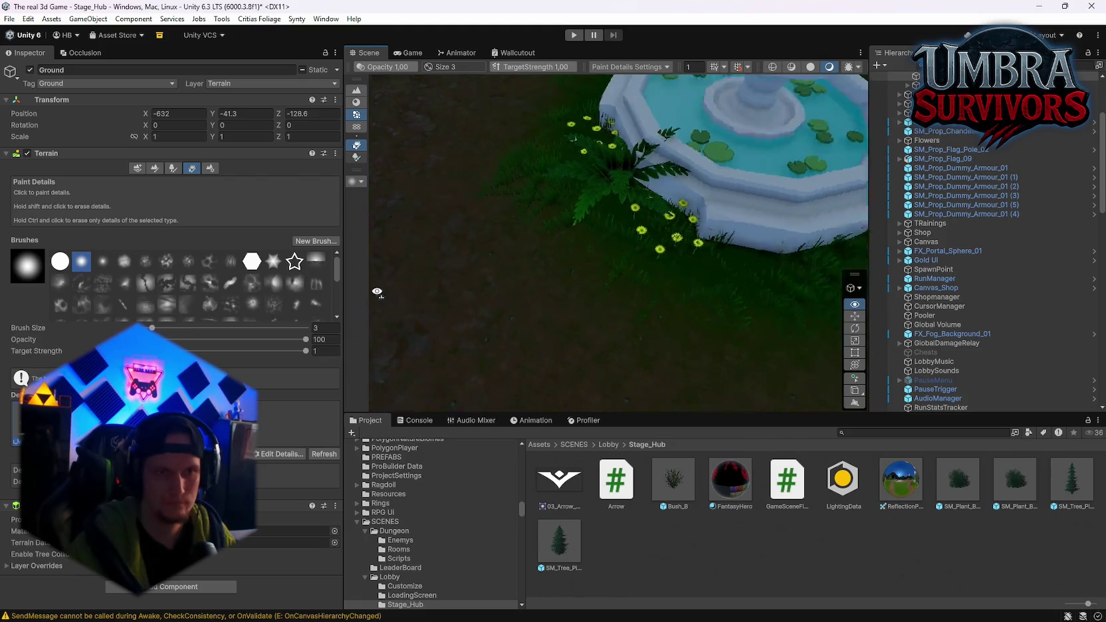
pyautogui.press('d')
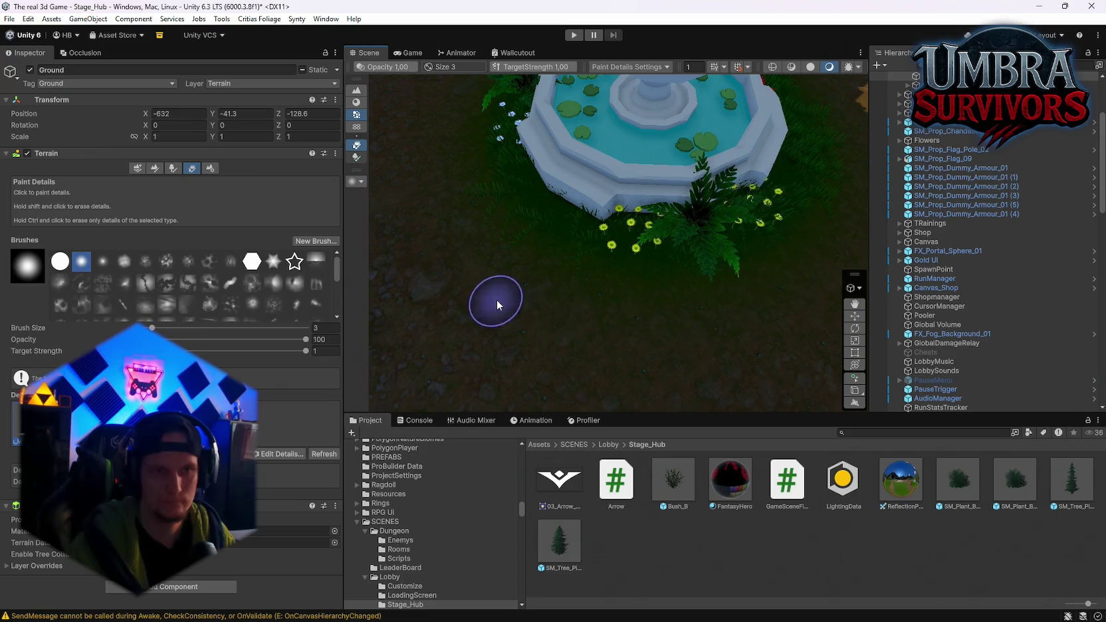
pyautogui.press('a')
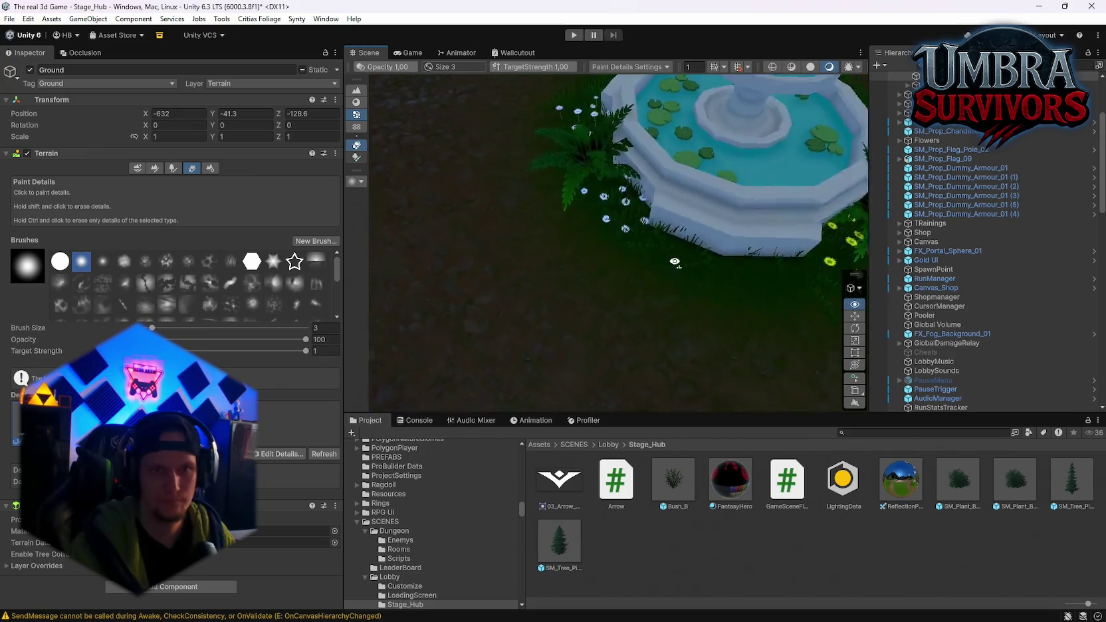
pyautogui.press('a')
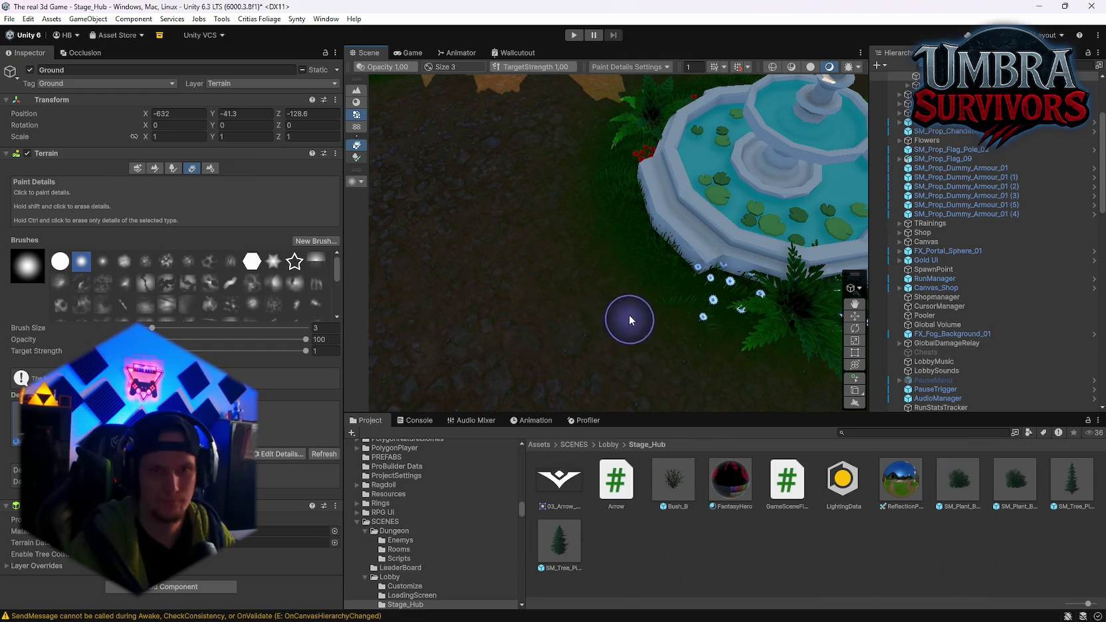
pyautogui.press('d')
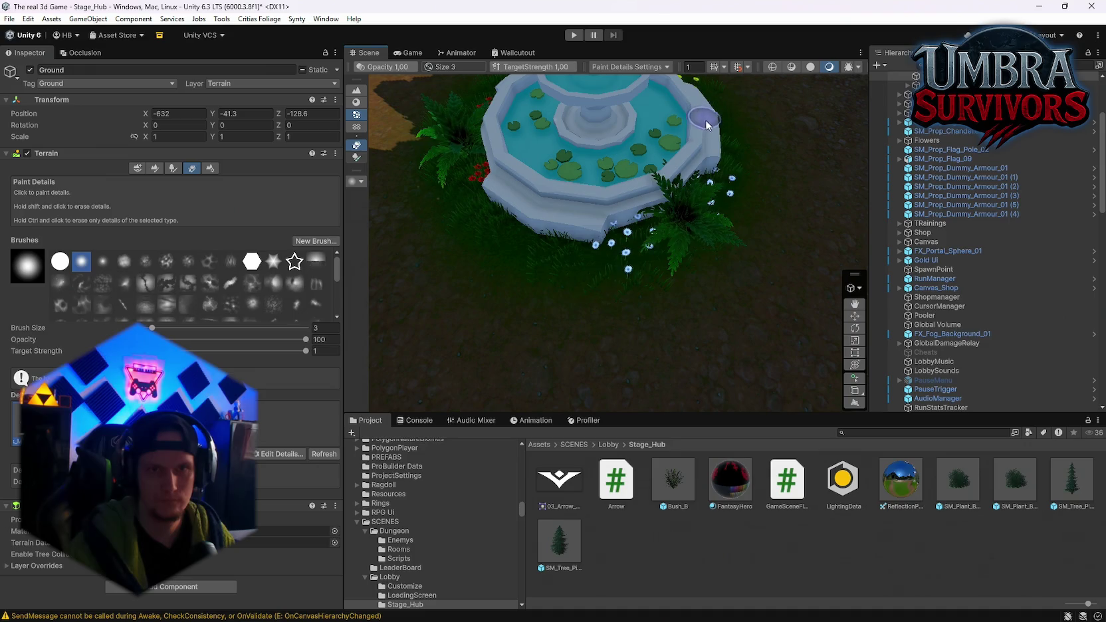
# Fly on to the stone building and select the terrain tile by the wooden stairs.
pyautogui.press('w')
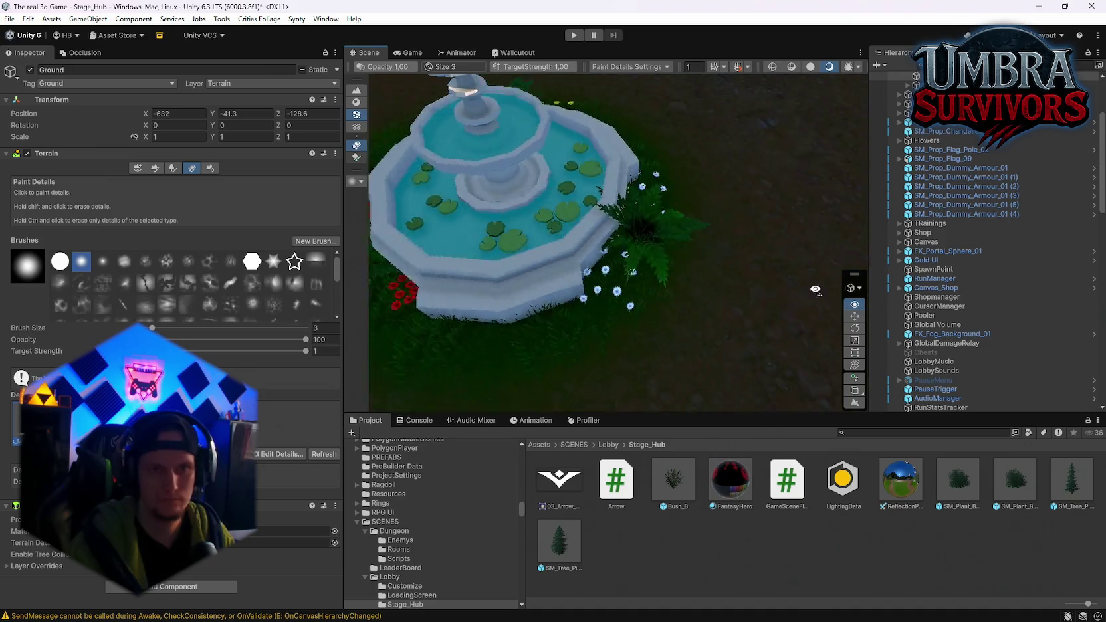
pyautogui.press('w')
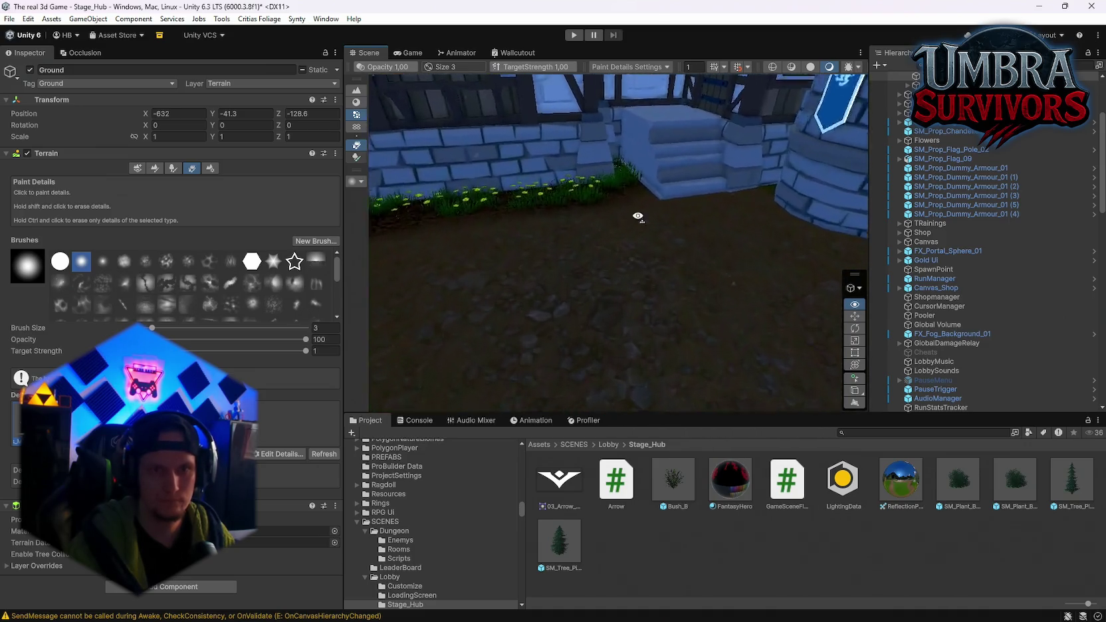
pyautogui.press('s')
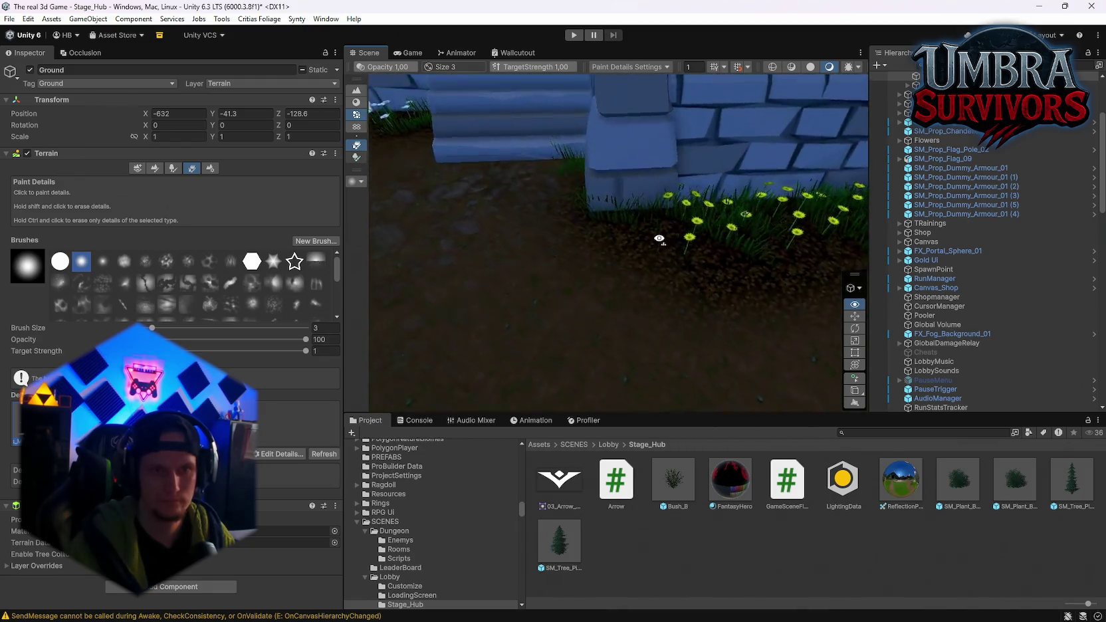
pyautogui.press('w')
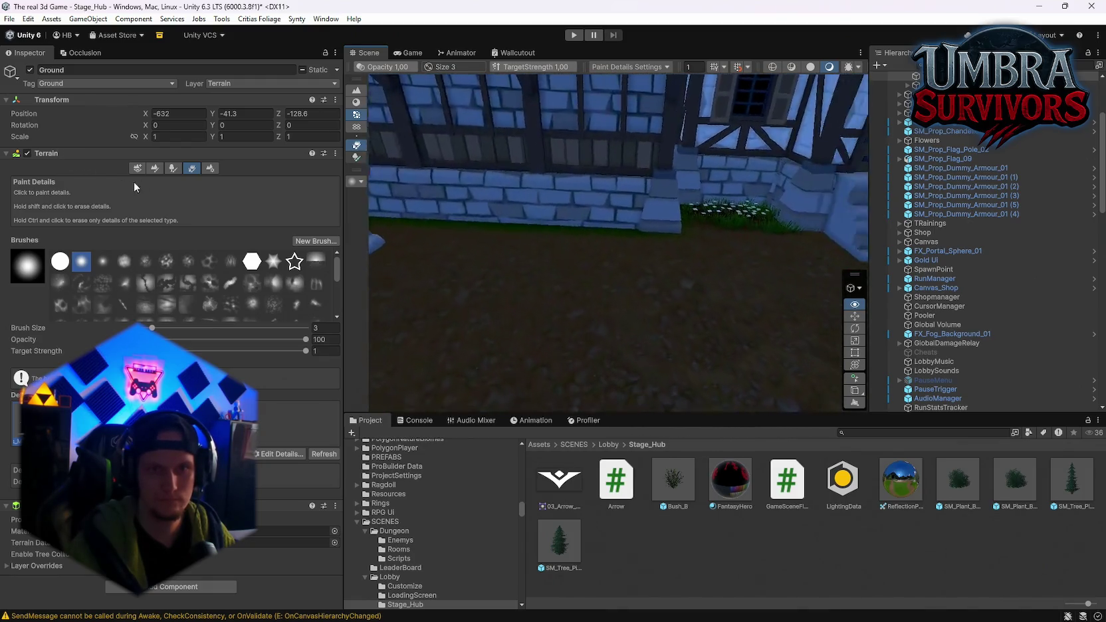
pyautogui.press('s')
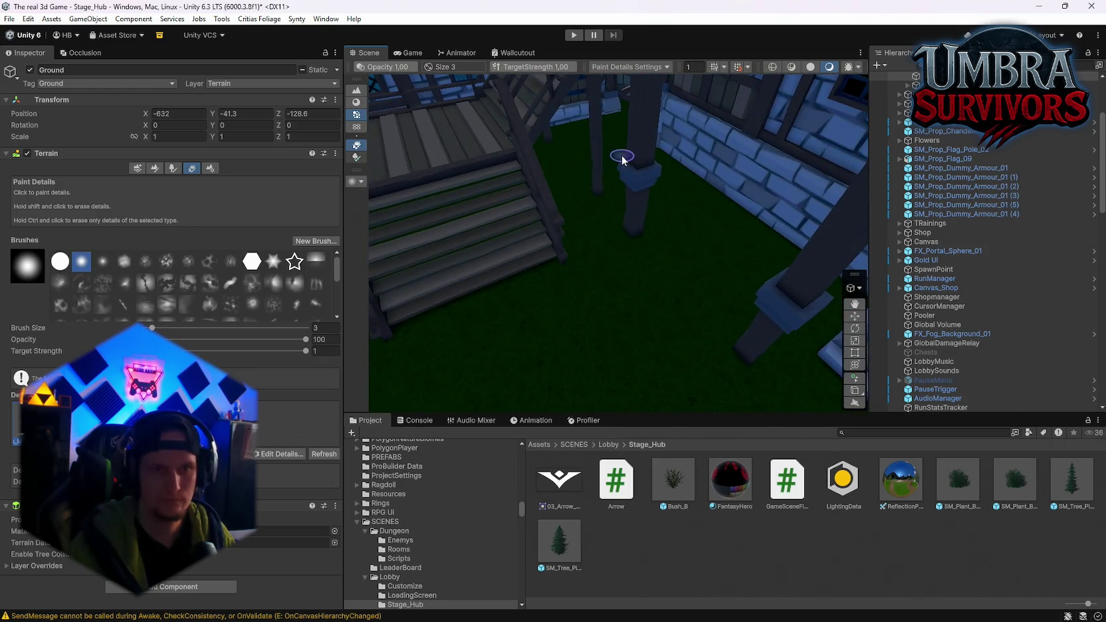
pyautogui.click(818, 159)
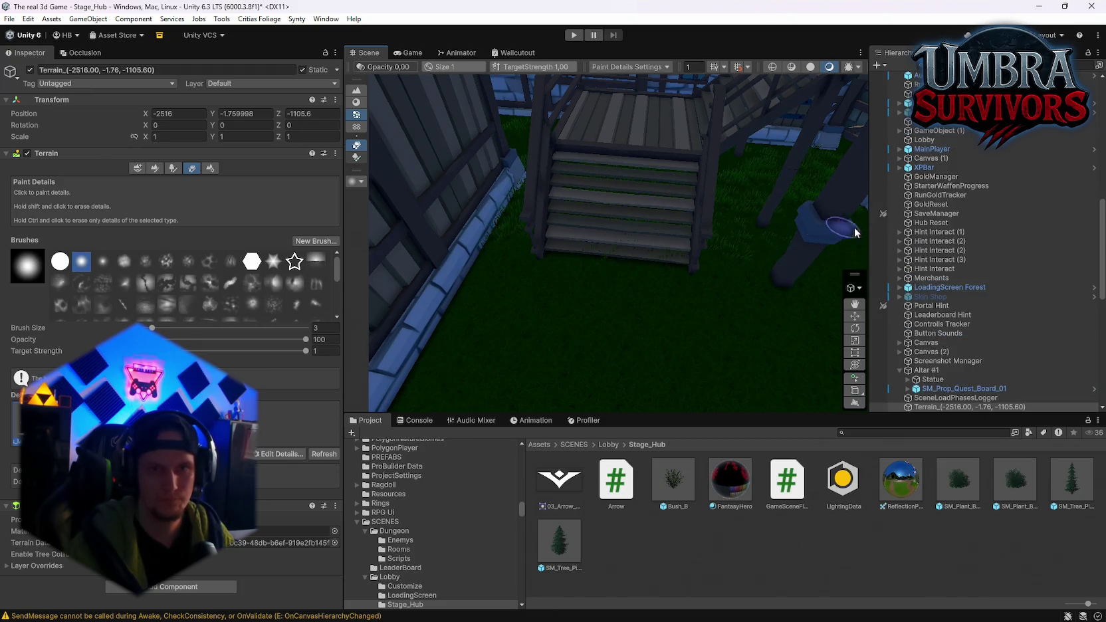
# Reselect the Ground terrain and inspect the grass by the stairs, crates and barrel.
pyautogui.click(724, 232)
pyautogui.press('a')
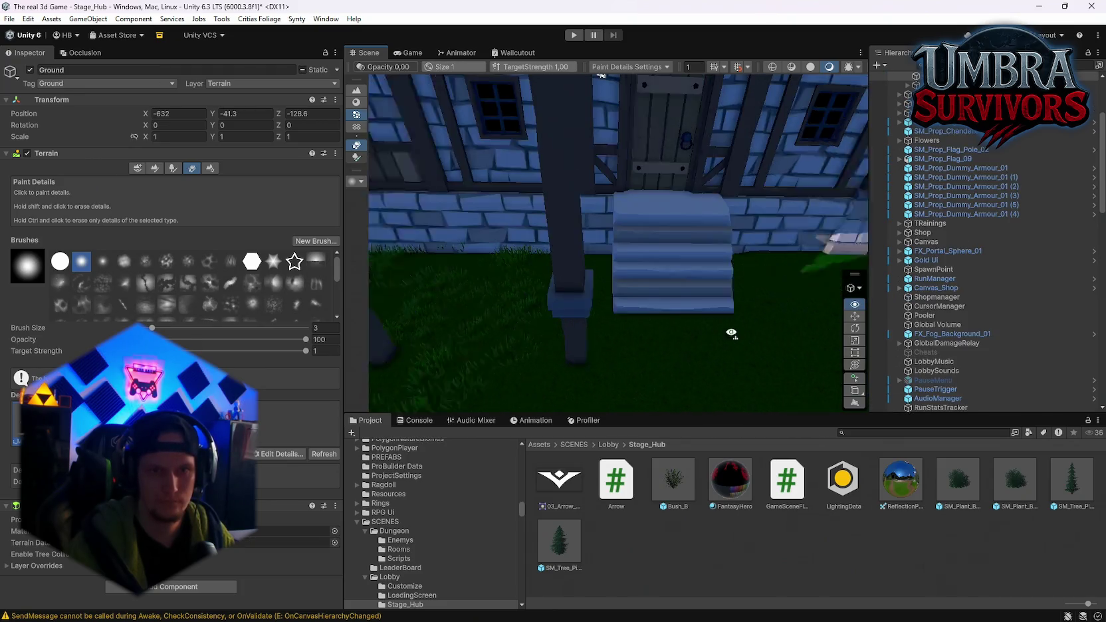
pyautogui.press('d')
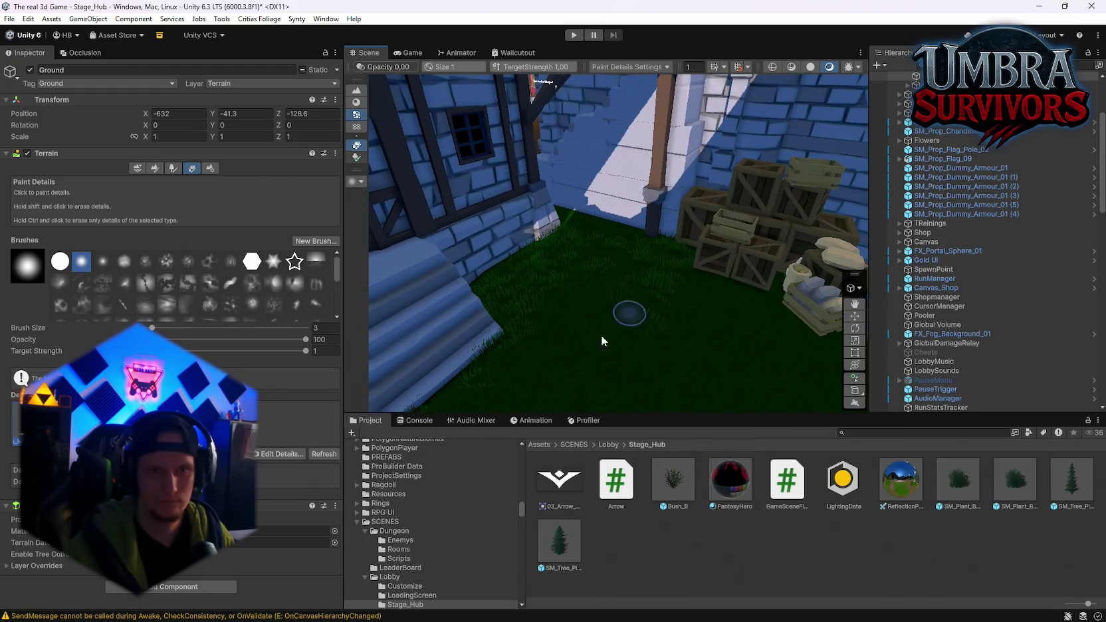
pyautogui.press('d')
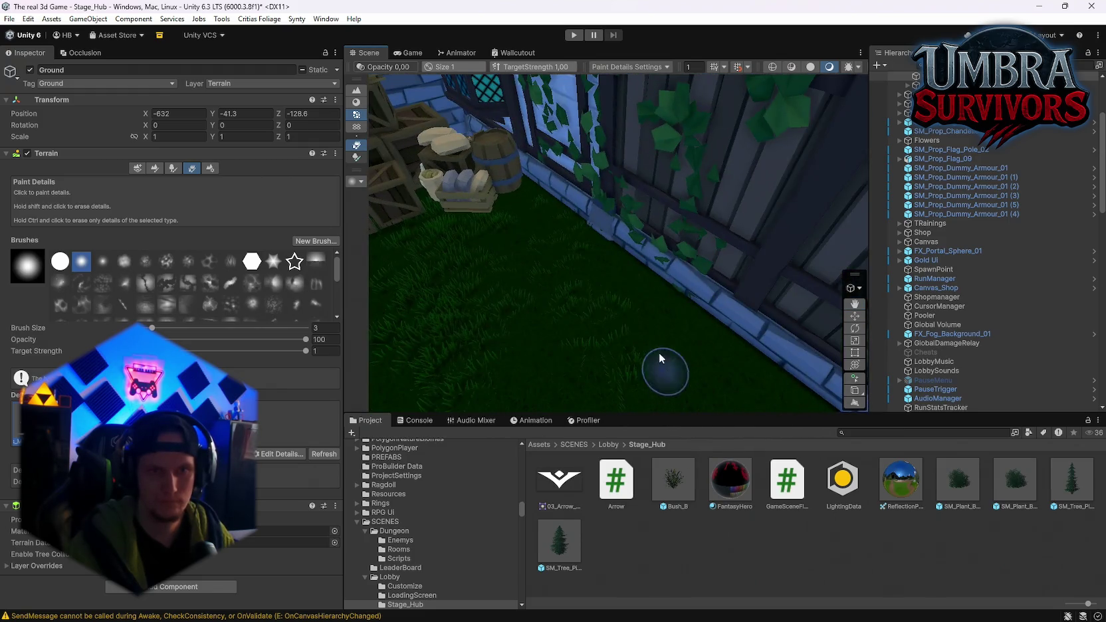
pyautogui.press('w')
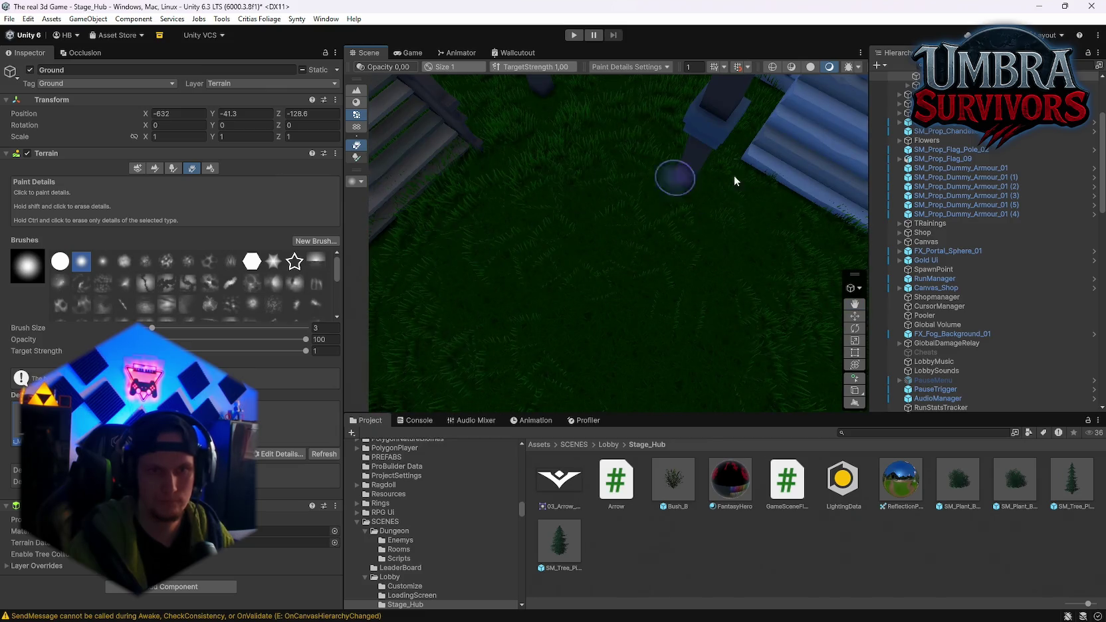
pyautogui.press('s')
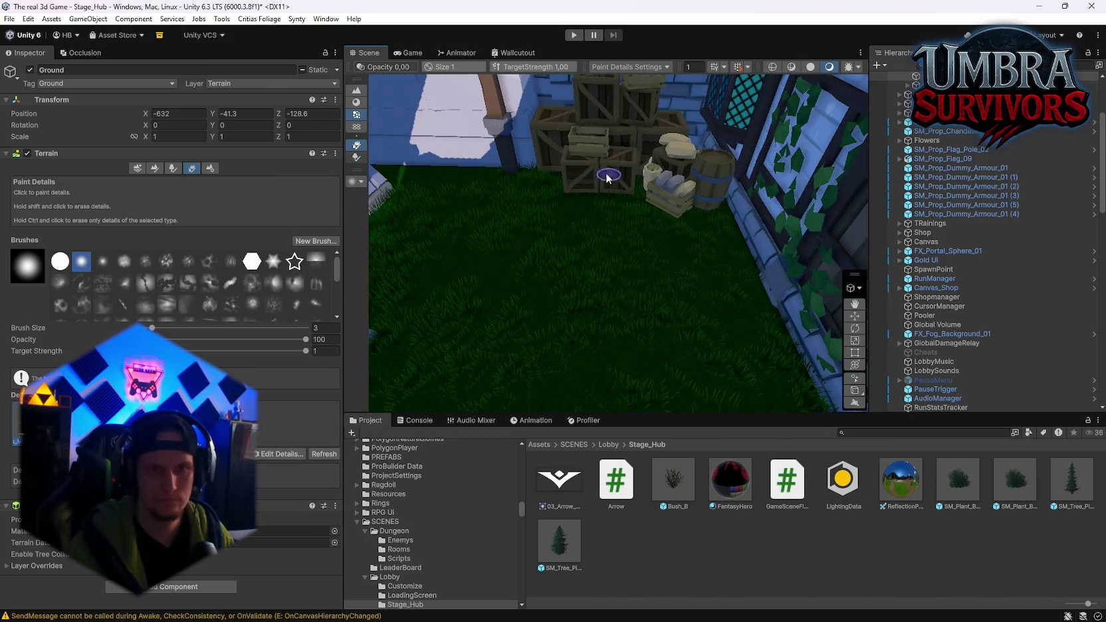
pyautogui.press('w')
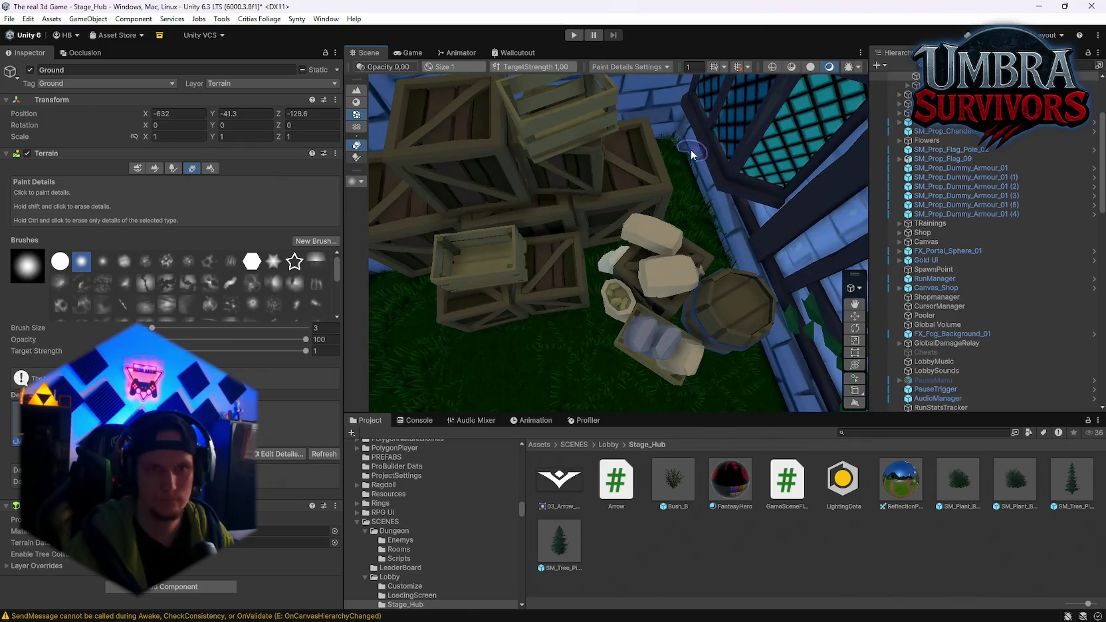
# Fly between the stone walls checking the ground grass, ending facing the fountain.
pyautogui.press('a')
pyautogui.press('w')
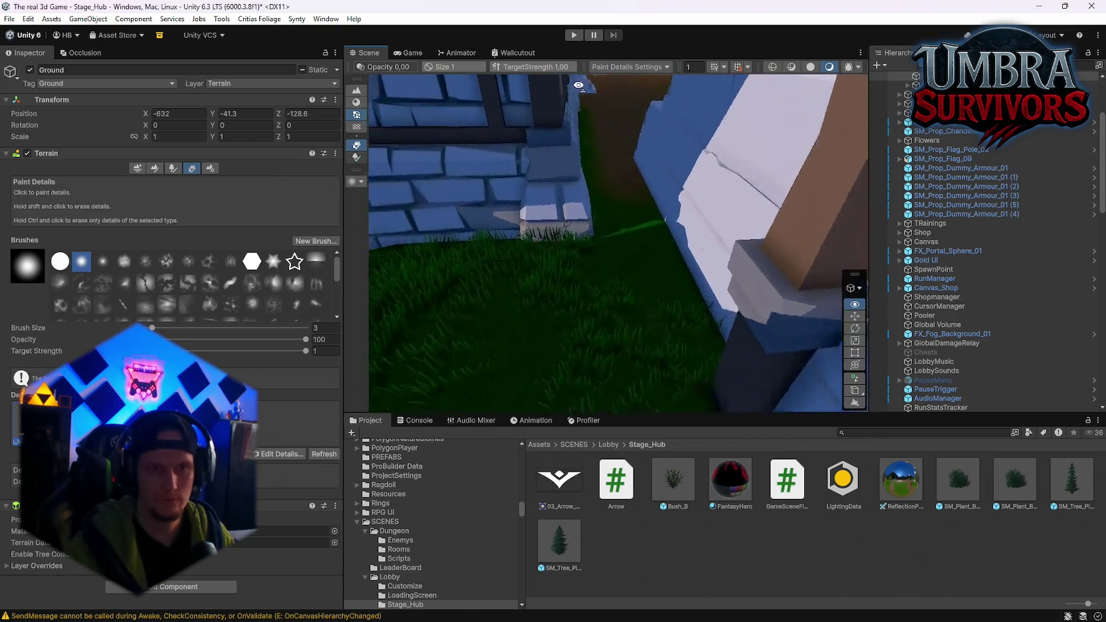
pyautogui.press('w')
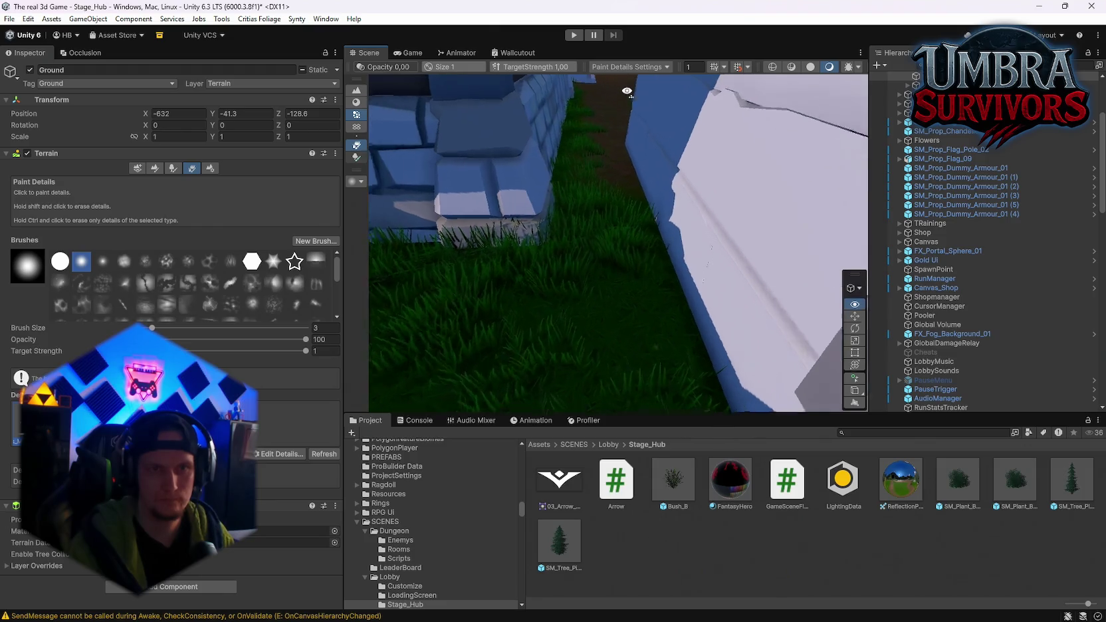
pyautogui.press('w')
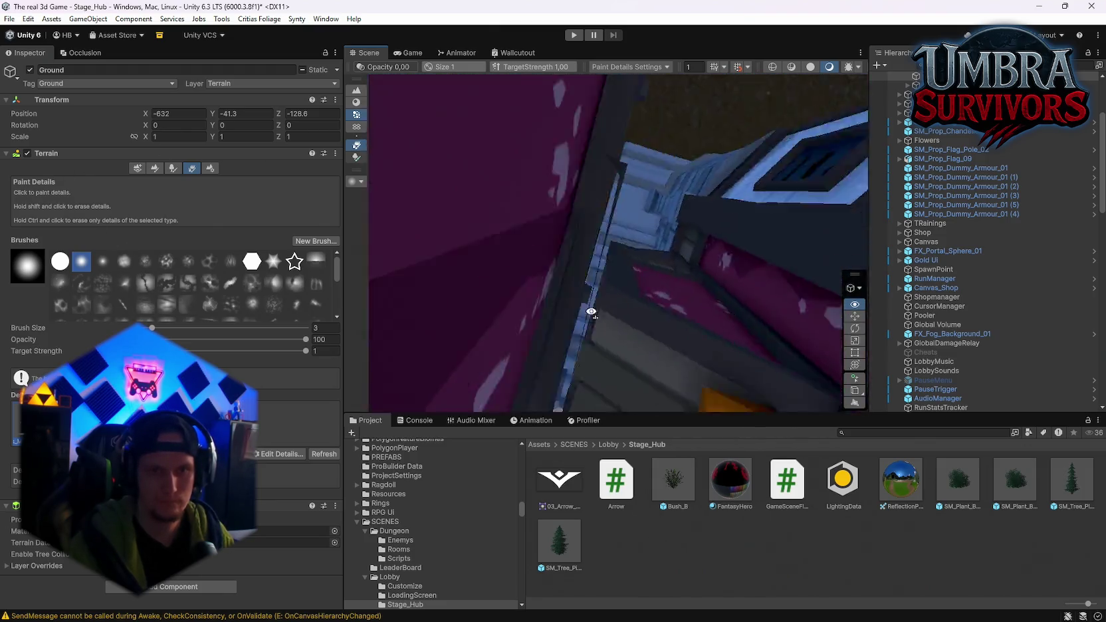
pyautogui.press('w')
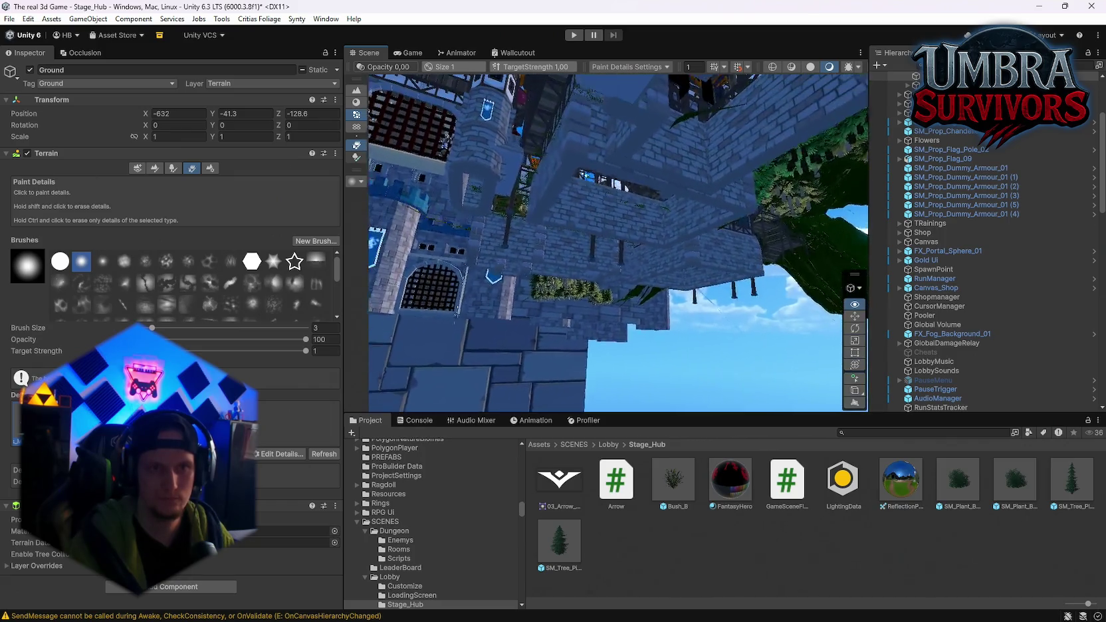
pyautogui.press('w')
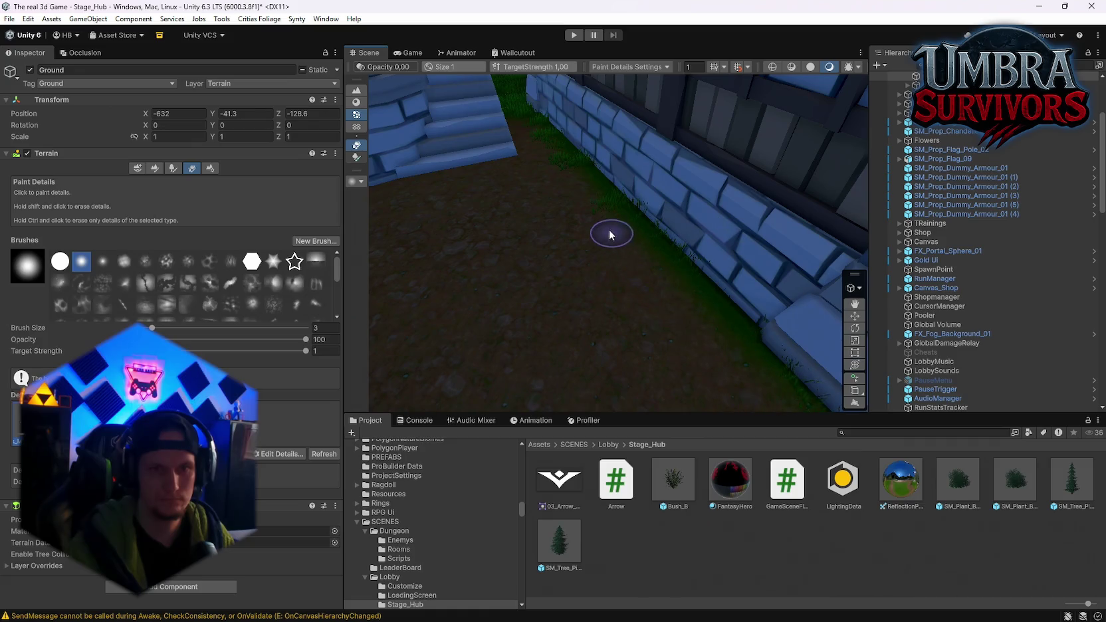
pyautogui.press('w')
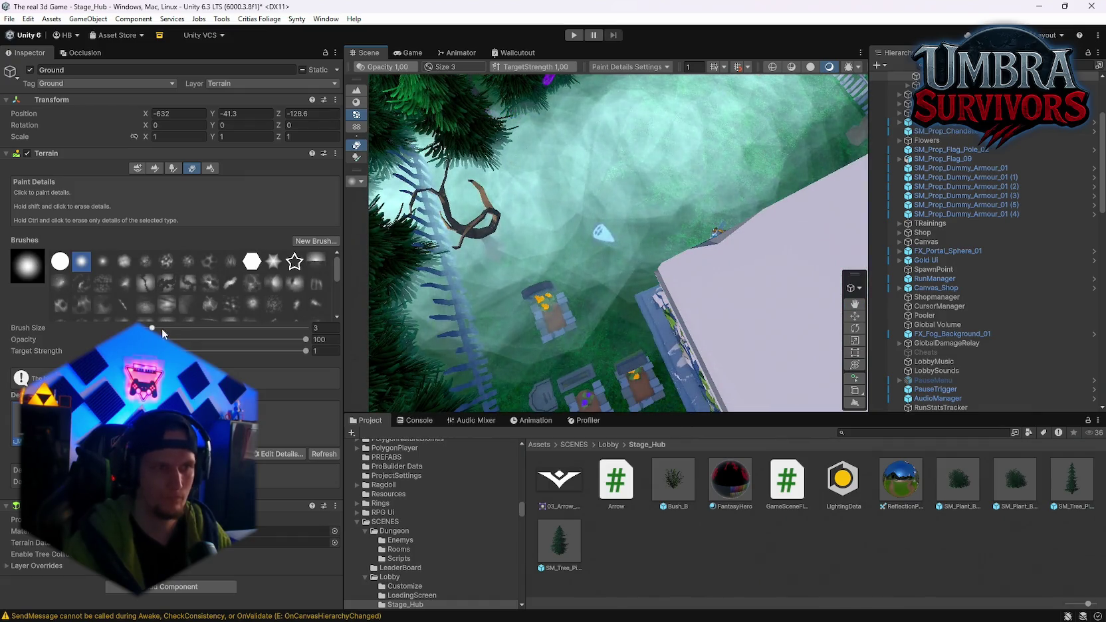
# Enlarge the grass-detail brush to size 33 and view the graveyard yard.
pyautogui.moveTo(162, 328); pyautogui.dragTo(172, 328)
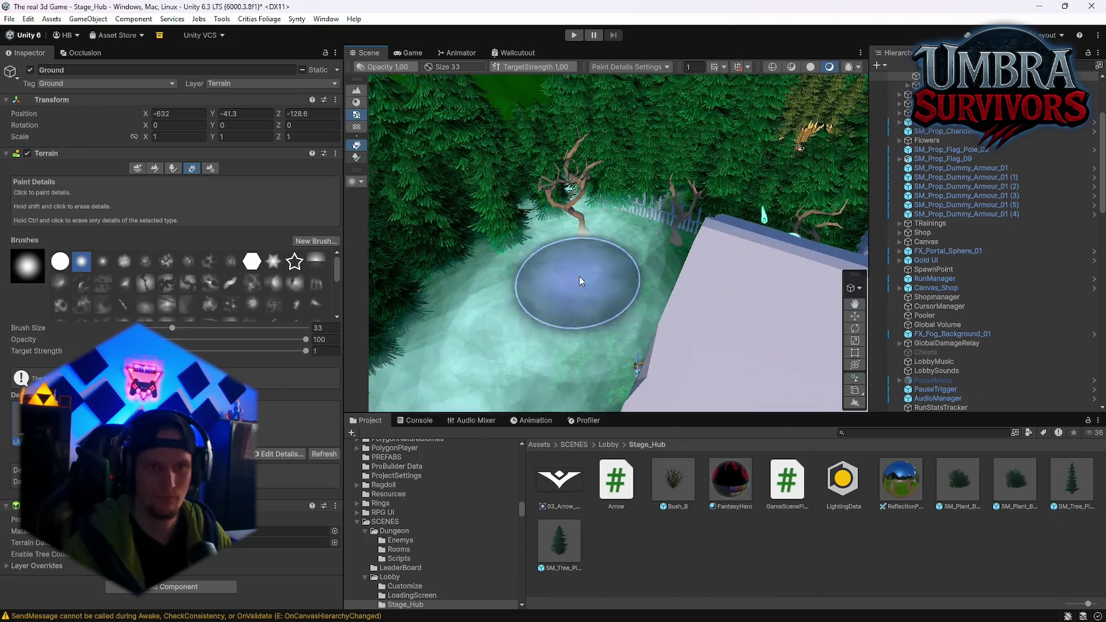
pyautogui.press('q')
pyautogui.moveTo(437, 251)
pyautogui.mouseDown()
pyautogui.moveTo(591, 314)
pyautogui.moveTo(588, 273)
pyautogui.mouseUp()
# Fly the view over the graveyard toward the blue wall, then save the scene.
pyautogui.press('F5')
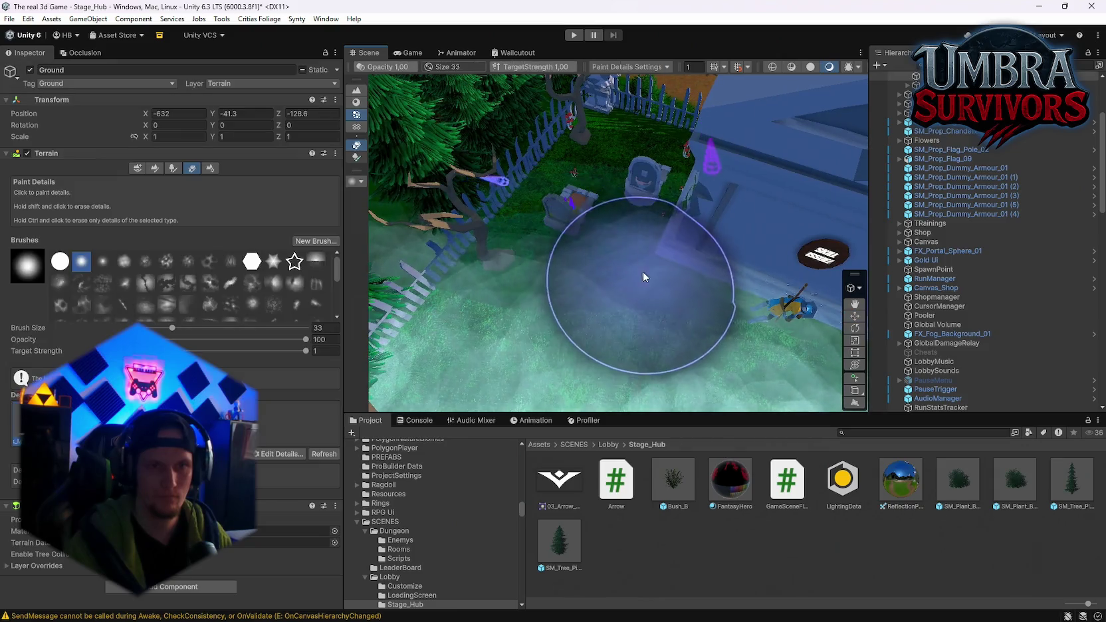
pyautogui.moveTo(605, 179)
pyautogui.mouseDown()
pyautogui.moveTo(1020, 134)
pyautogui.moveTo(215, 115)
pyautogui.moveTo(244, 73)
pyautogui.moveTo(125, 60)
pyautogui.moveTo(118, 37)
pyautogui.moveTo(171, 35)
pyautogui.moveTo(221, 61)
pyautogui.moveTo(189, 18)
pyautogui.moveTo(145, 82)
pyautogui.moveTo(359, 49)
pyautogui.mouseUp()
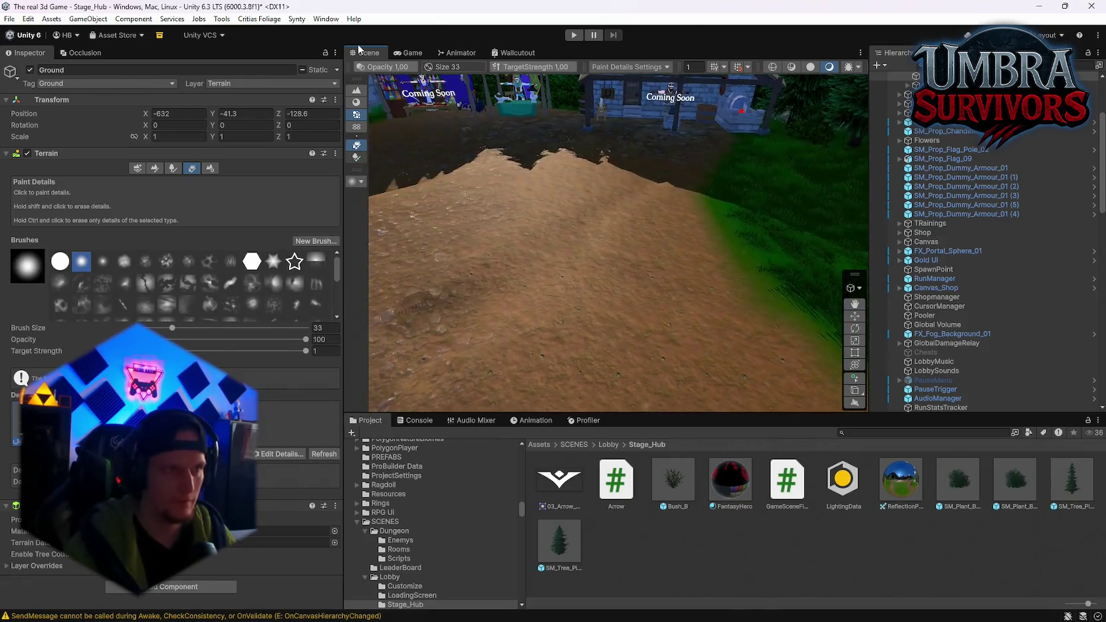
pyautogui.click(9, 18)
pyautogui.click(28, 75)
# Save the project from the File menu and set the Ground terrain brush to Smooth Height.
pyautogui.click(9, 19)
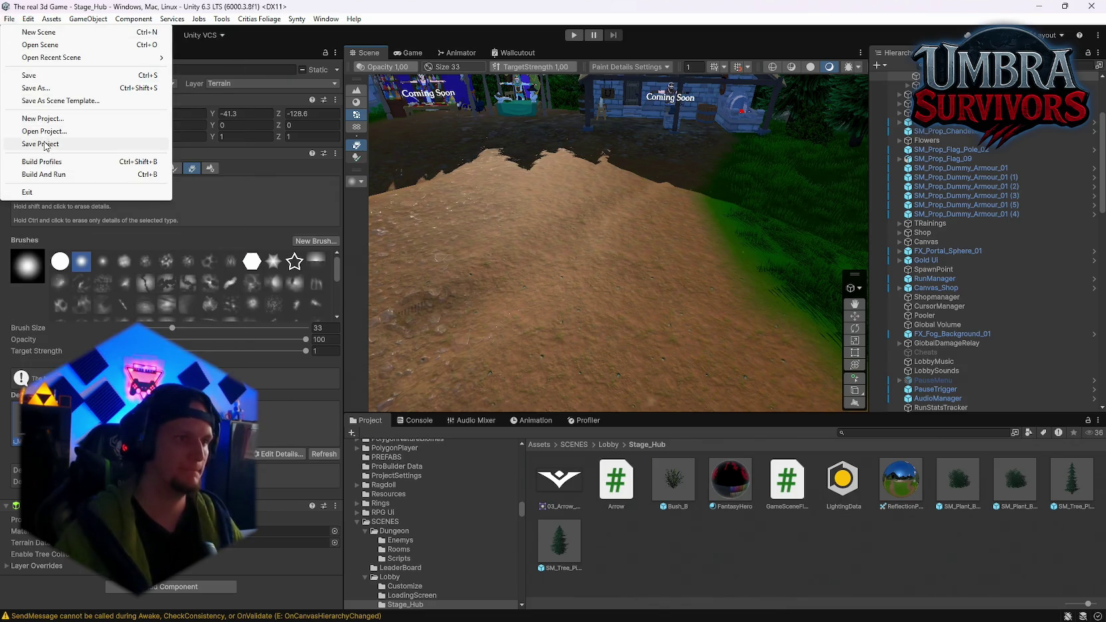
pyautogui.click(44, 146)
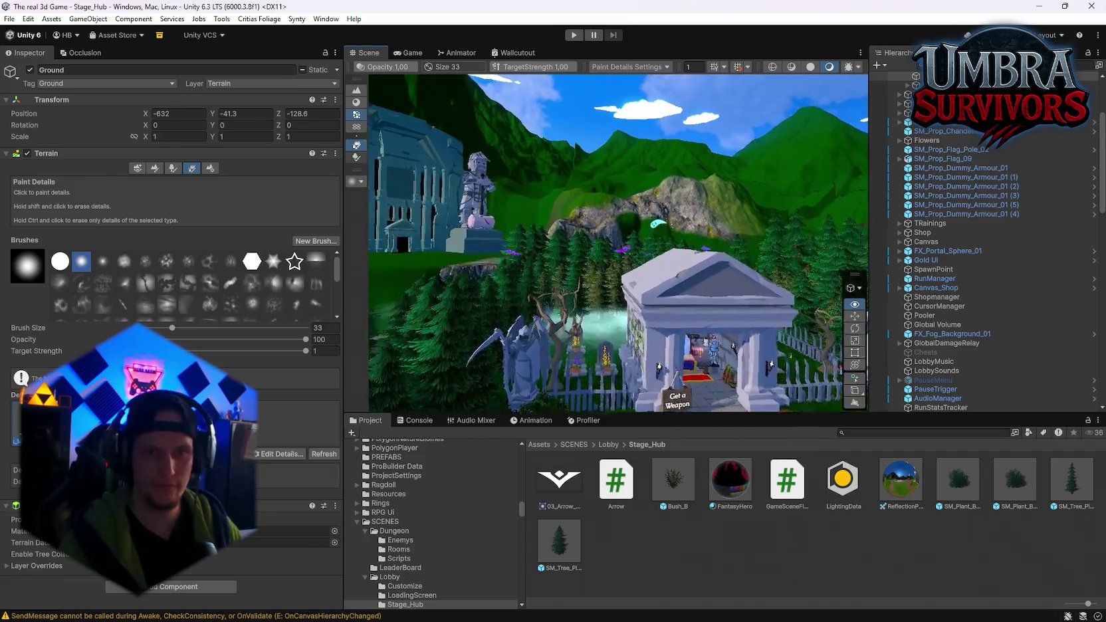
pyautogui.click(155, 168)
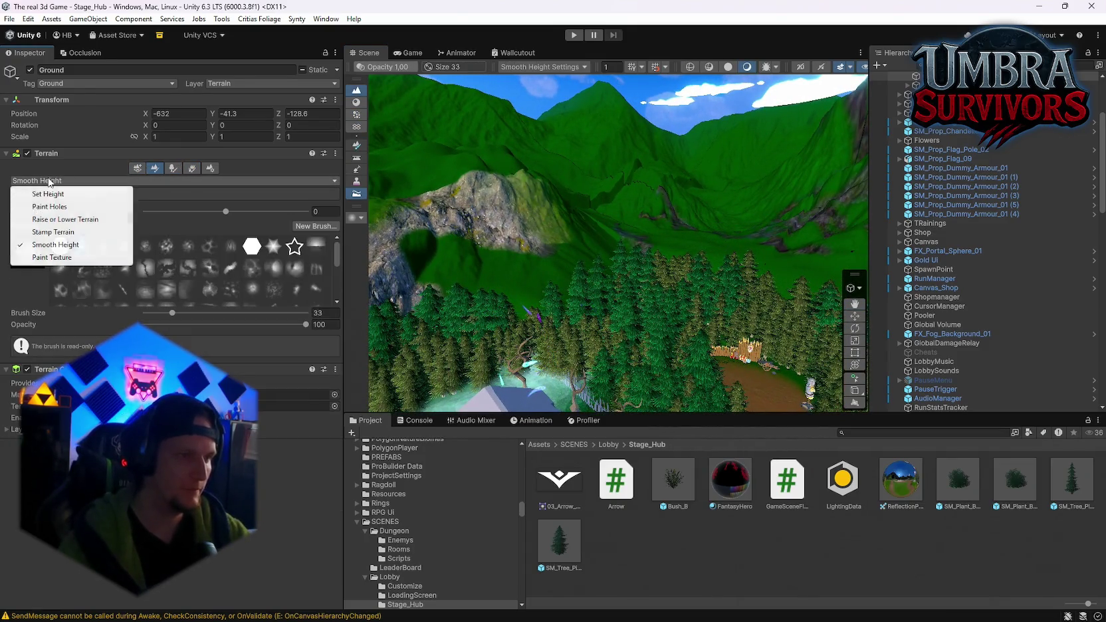
# Preview the Flatten and Paint Holes terrain modes, then settle on Smooth Height.
pyautogui.click(46, 194)
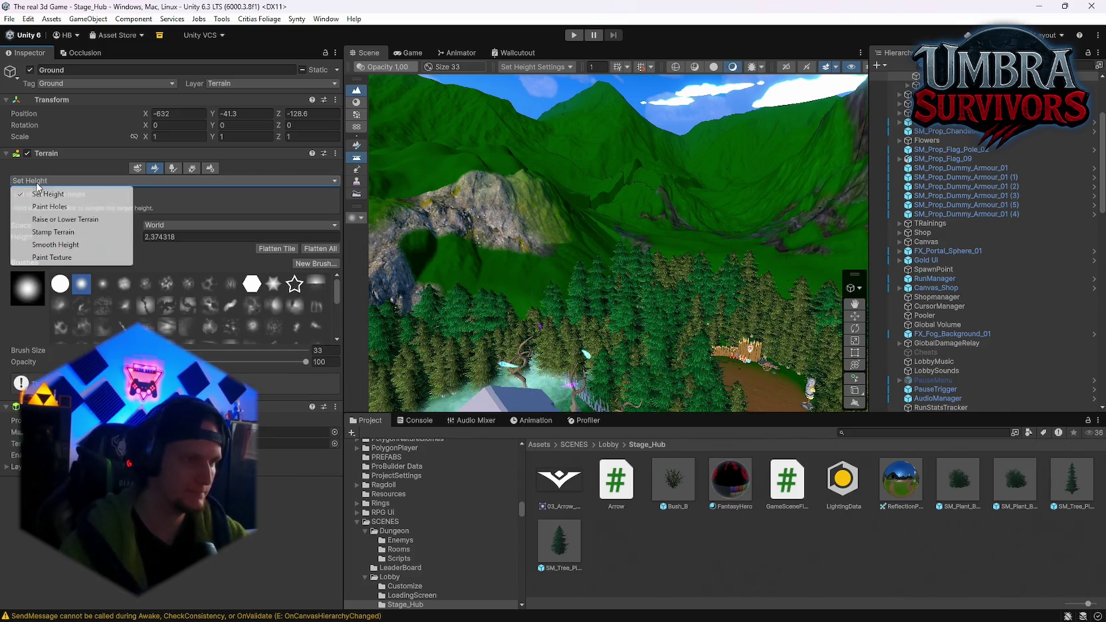
pyautogui.click(48, 207)
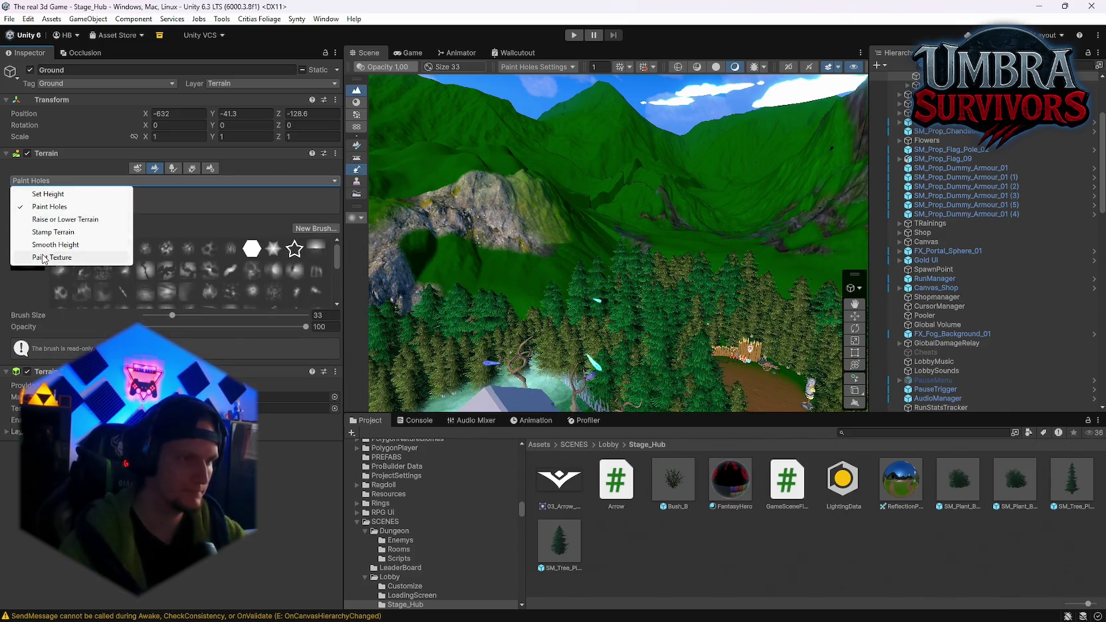
pyautogui.click(44, 258)
pyautogui.moveTo(606, 219)
pyautogui.mouseDown()
pyautogui.moveTo(530, 251)
pyautogui.moveTo(553, 230)
pyautogui.moveTo(629, 257)
pyautogui.moveTo(637, 276)
pyautogui.moveTo(698, 292)
pyautogui.mouseUp()
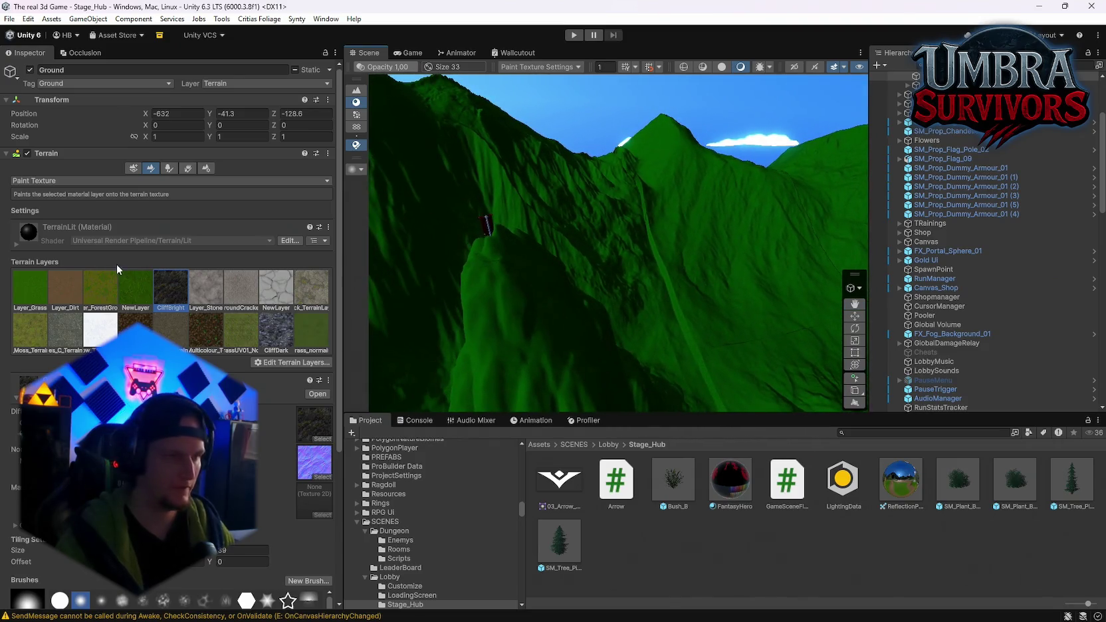
pyautogui.click(72, 244)
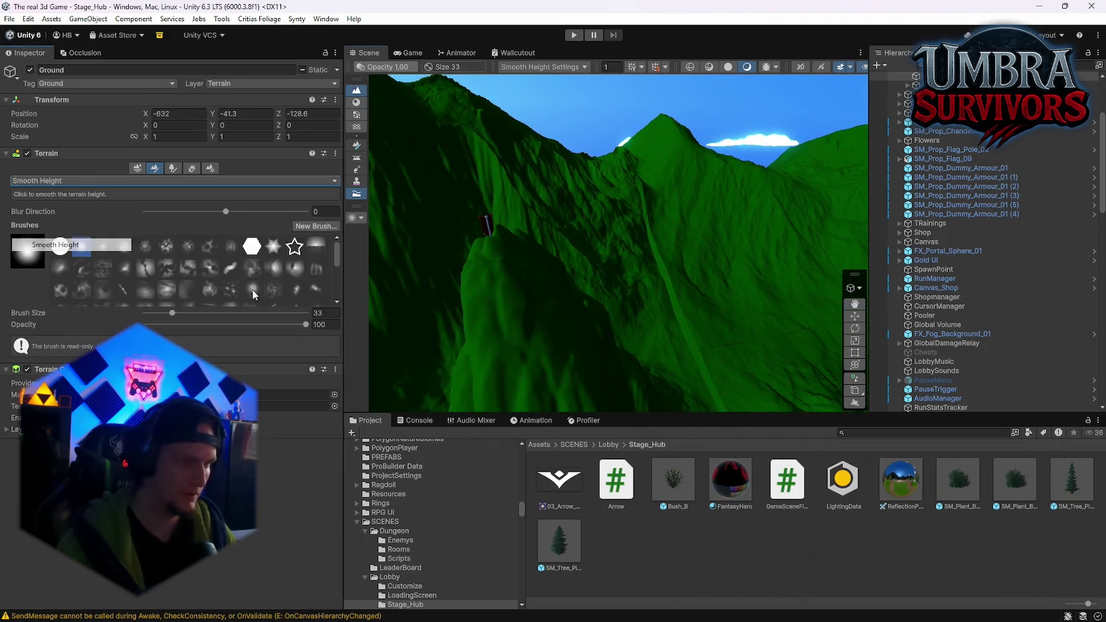
# Smooth the mountain slopes on the neighbouring tile and on the tile by the castle.
pyautogui.click(672, 279)
pyautogui.moveTo(666, 259)
pyautogui.mouseDown()
pyautogui.moveTo(584, 178)
pyautogui.moveTo(675, 295)
pyautogui.mouseUp()
pyautogui.moveTo(652, 227)
pyautogui.mouseDown()
pyautogui.moveTo(547, 190)
pyautogui.moveTo(598, 233)
pyautogui.moveTo(500, 273)
pyautogui.moveTo(518, 208)
pyautogui.mouseUp()
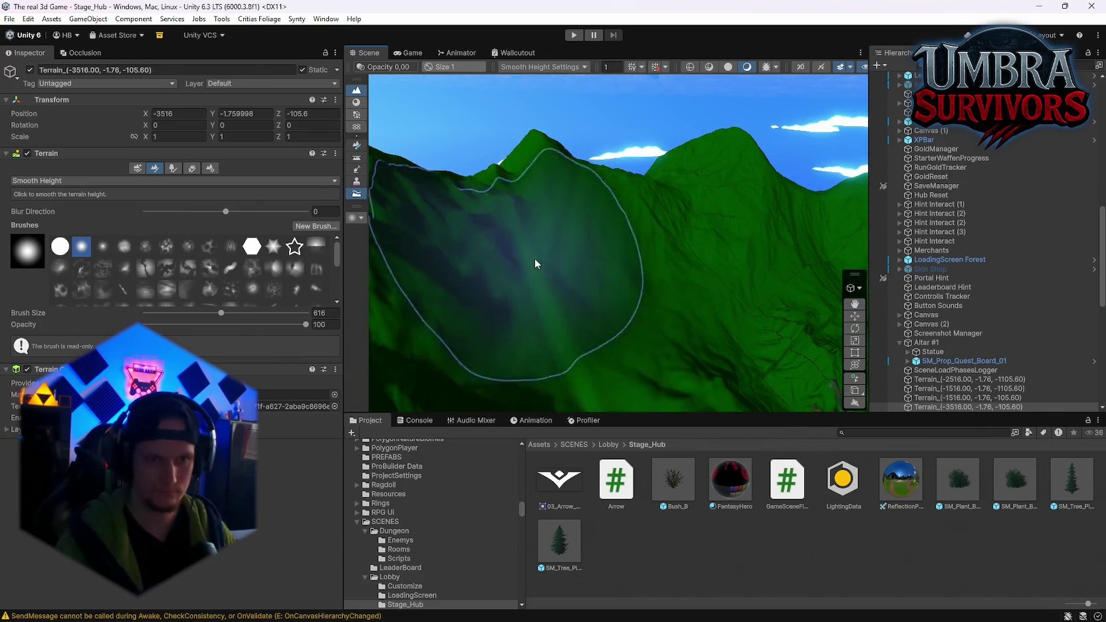
pyautogui.moveTo(533, 279)
pyautogui.mouseDown()
pyautogui.moveTo(492, 185)
pyautogui.moveTo(570, 254)
pyautogui.mouseUp()
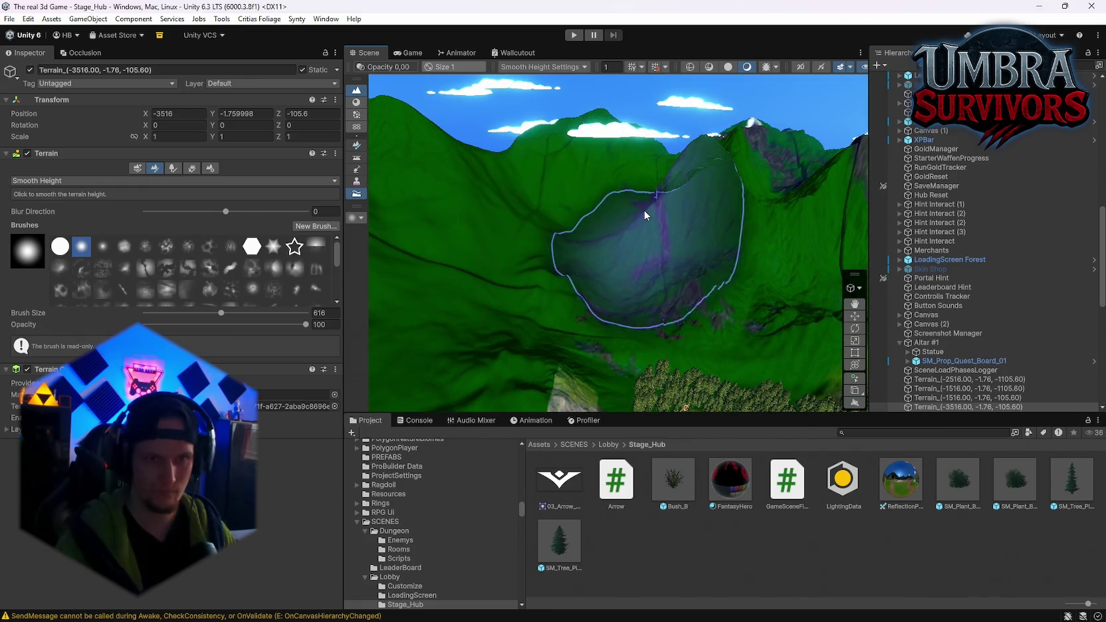
pyautogui.click(645, 210)
pyautogui.moveTo(667, 228)
pyautogui.mouseDown()
pyautogui.moveTo(631, 199)
pyautogui.moveTo(684, 257)
pyautogui.mouseUp()
pyautogui.click(654, 246)
pyautogui.moveTo(465, 289); pyautogui.dragTo(411, 300)
pyautogui.moveTo(653, 247)
pyautogui.mouseDown()
pyautogui.moveTo(303, 310)
pyautogui.moveTo(248, 334)
pyautogui.moveTo(343, 361)
pyautogui.mouseUp()
# Smooth the Ground terrain slope and the close mountainside on the far tile.
pyautogui.click(510, 227)
pyautogui.moveTo(510, 227)
pyautogui.mouseDown()
pyautogui.moveTo(542, 199)
pyautogui.moveTo(656, 230)
pyautogui.moveTo(616, 230)
pyautogui.mouseUp()
pyautogui.click(515, 132)
pyautogui.moveTo(515, 132)
pyautogui.mouseDown()
pyautogui.moveTo(497, 164)
pyautogui.moveTo(559, 200)
pyautogui.moveTo(553, 168)
pyautogui.moveTo(557, 188)
pyautogui.moveTo(531, 200)
pyautogui.mouseUp()
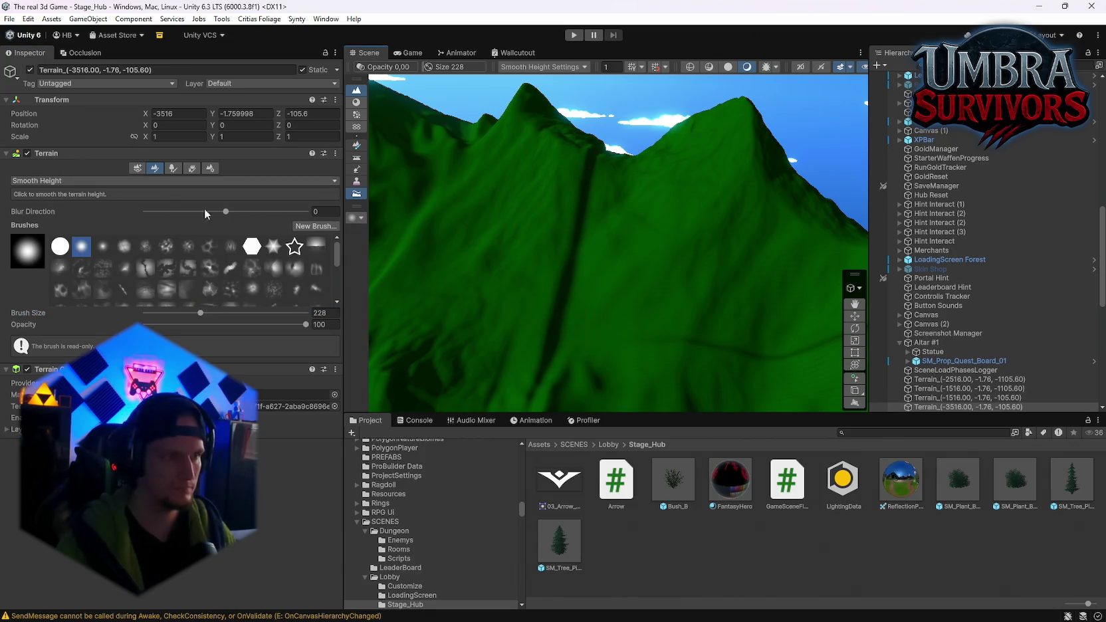
pyautogui.click(58, 219)
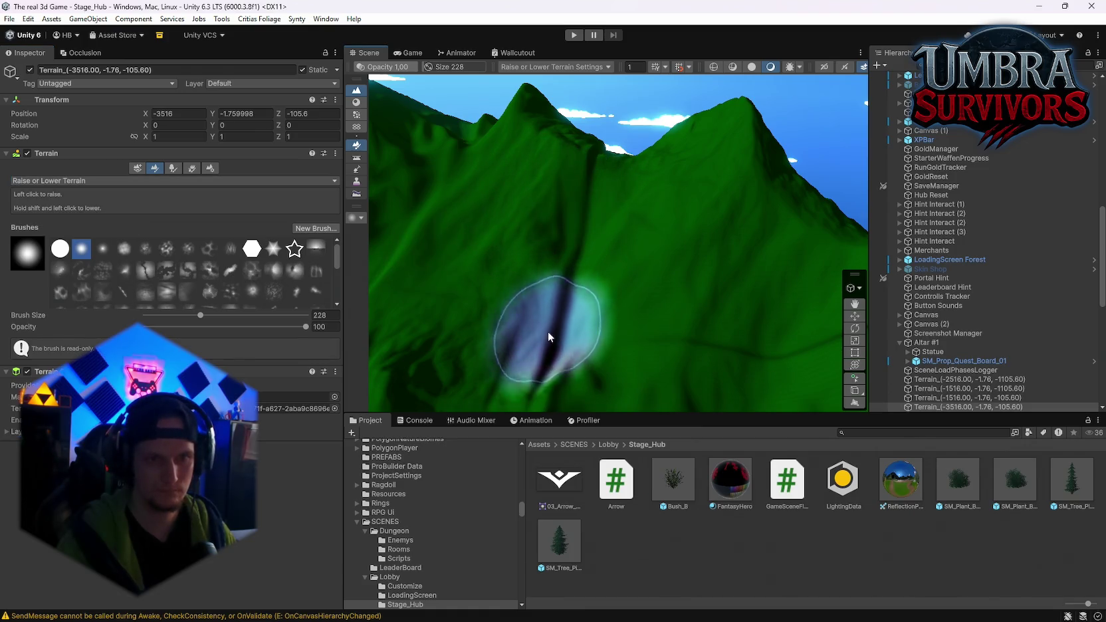
# Go back to Smooth Height and smooth the ridge slope on the tile beside the altar.
pyautogui.scroll(-5, 570, 184)
pyautogui.scroll(5, 570, 346)
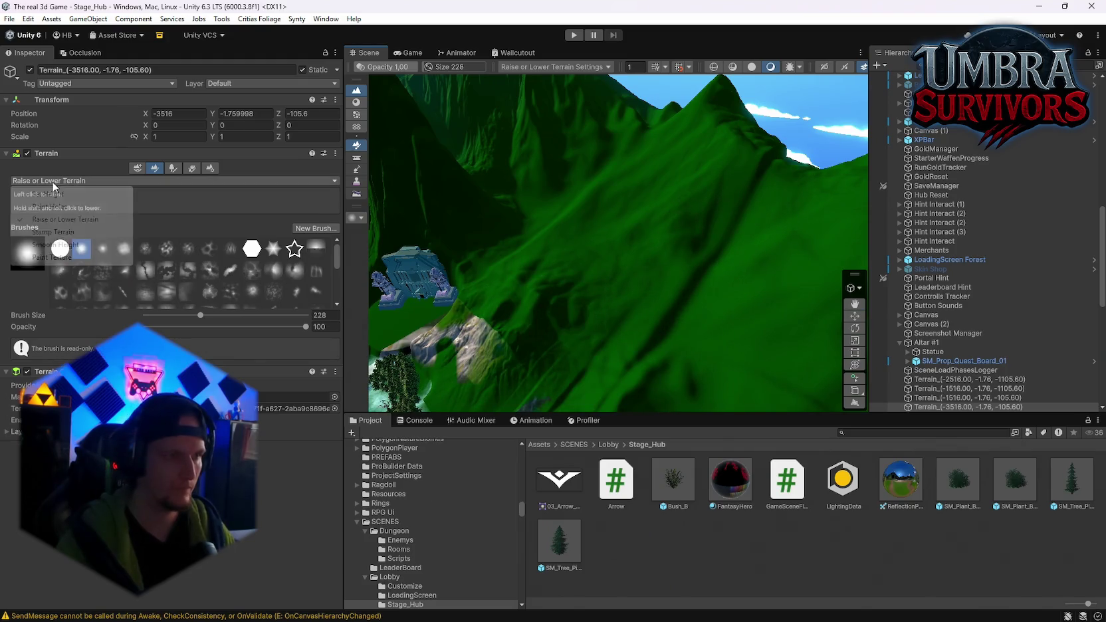
pyautogui.click(56, 244)
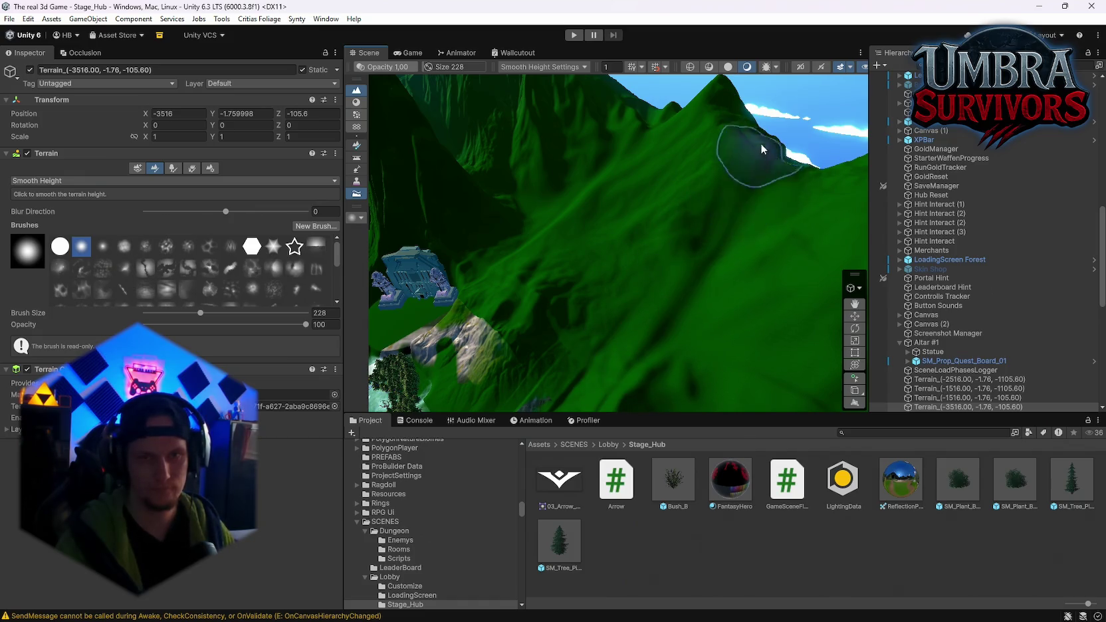
pyautogui.moveTo(586, 188)
pyautogui.mouseDown()
pyautogui.moveTo(462, 111)
pyautogui.moveTo(591, 116)
pyautogui.moveTo(228, 168)
pyautogui.moveTo(586, 87)
pyautogui.moveTo(564, 94)
pyautogui.moveTo(532, 186)
pyautogui.moveTo(573, 162)
pyautogui.moveTo(602, 198)
pyautogui.moveTo(491, 195)
pyautogui.moveTo(550, 236)
pyautogui.moveTo(716, 243)
pyautogui.moveTo(646, 180)
pyautogui.moveTo(450, 246)
pyautogui.moveTo(399, 243)
pyautogui.mouseUp()
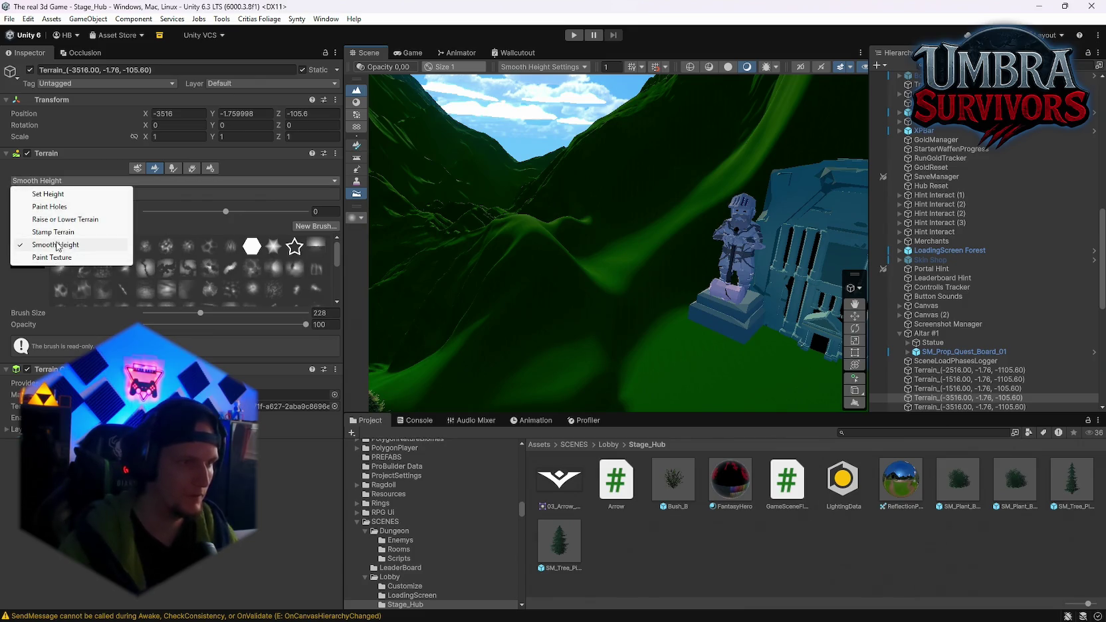
# Pick Stamp Terrain with the rocky mountain brush shape and stamp the tiles around the altar.
pyautogui.click(53, 232)
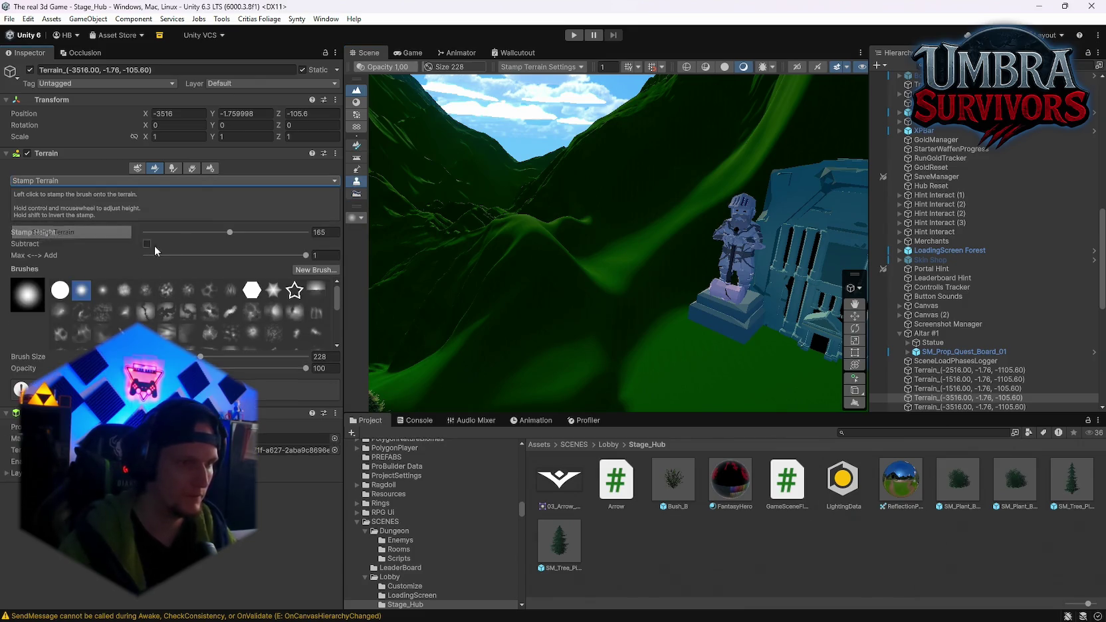
pyautogui.click(207, 309)
pyautogui.write('72')
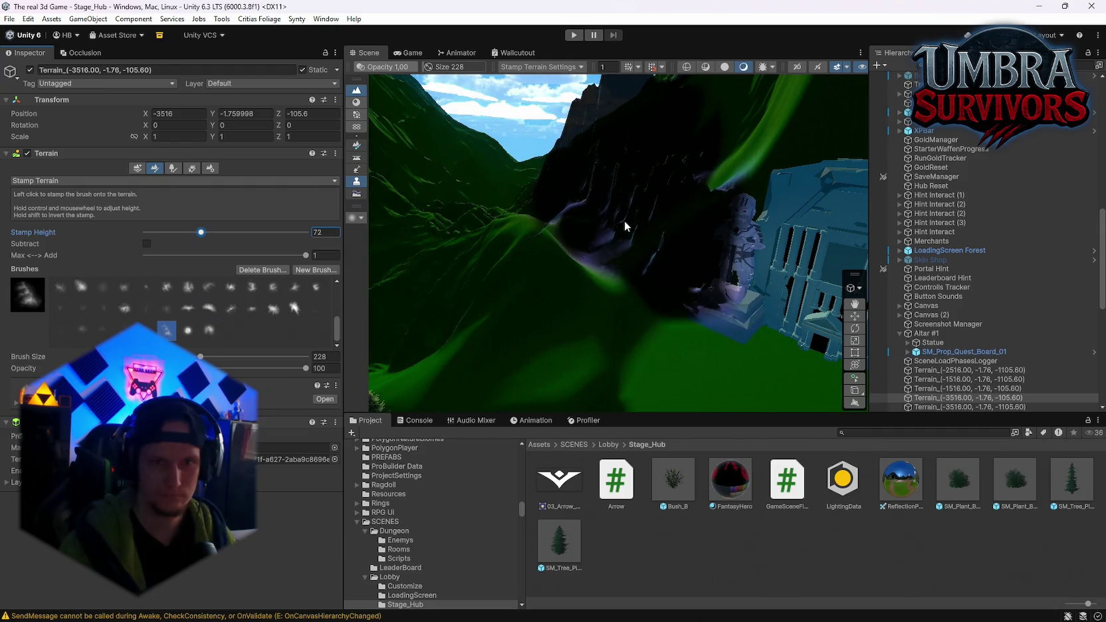
pyautogui.click(145, 329)
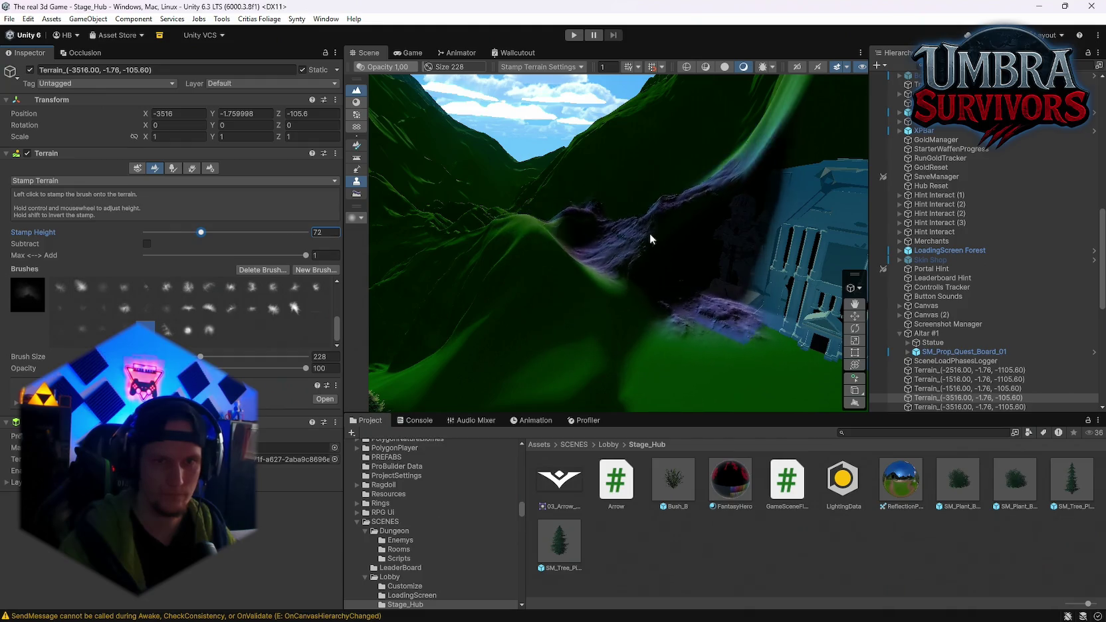
pyautogui.click(622, 240)
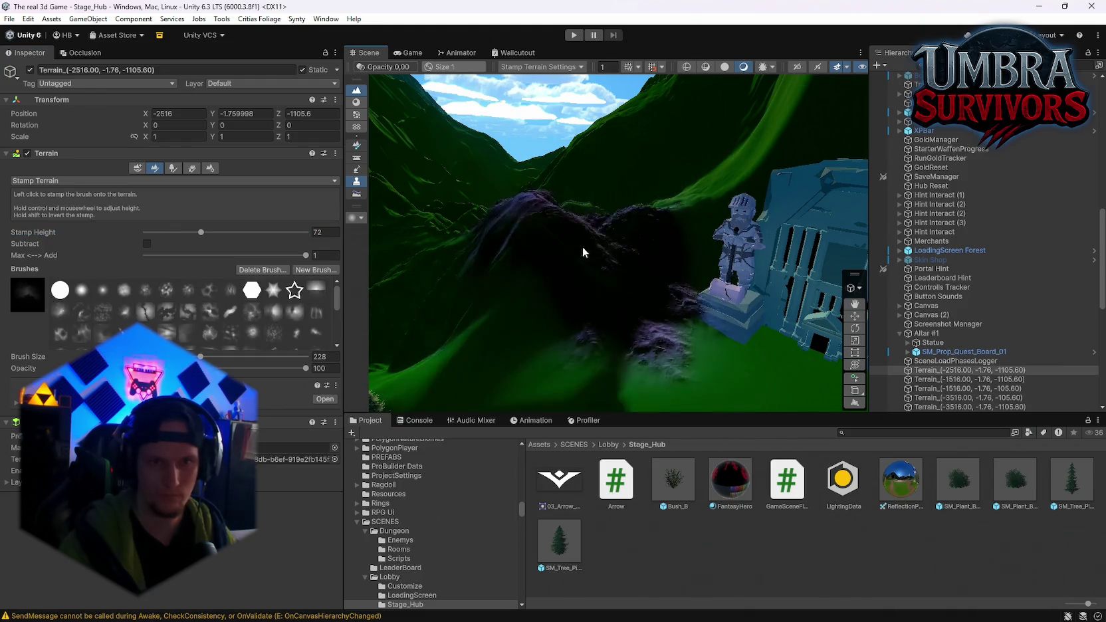
pyautogui.click(698, 217)
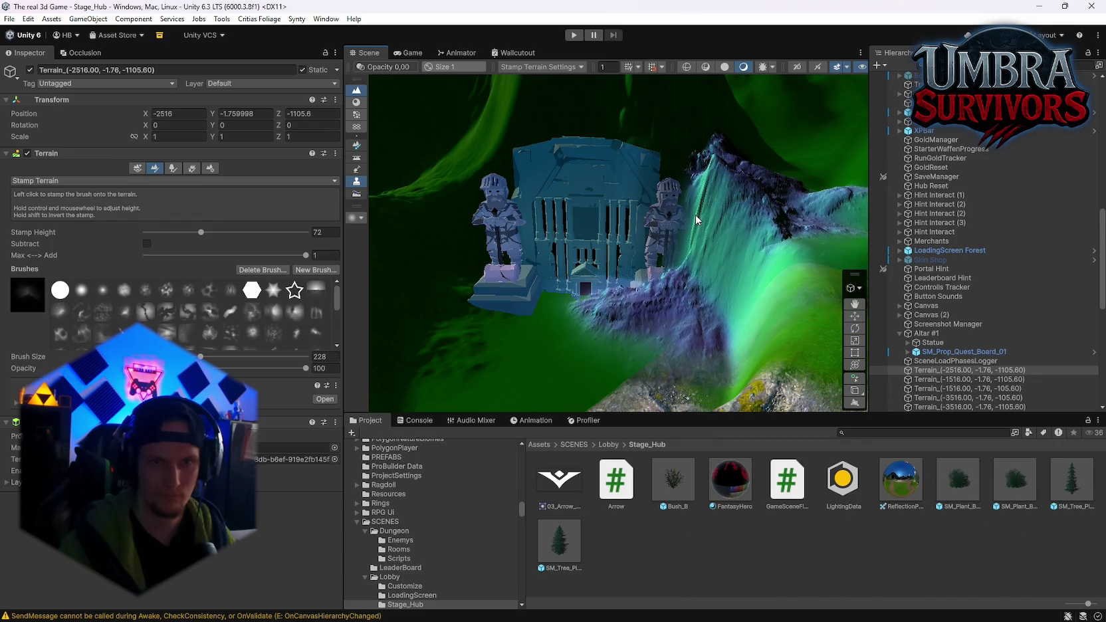
pyautogui.click(752, 276)
pyautogui.moveTo(752, 277)
pyautogui.mouseDown()
pyautogui.moveTo(731, 292)
pyautogui.moveTo(834, 311)
pyautogui.moveTo(659, 321)
pyautogui.moveTo(585, 257)
pyautogui.moveTo(637, 344)
pyautogui.moveTo(619, 335)
pyautogui.moveTo(812, 334)
pyautogui.mouseUp()
pyautogui.click(588, 262)
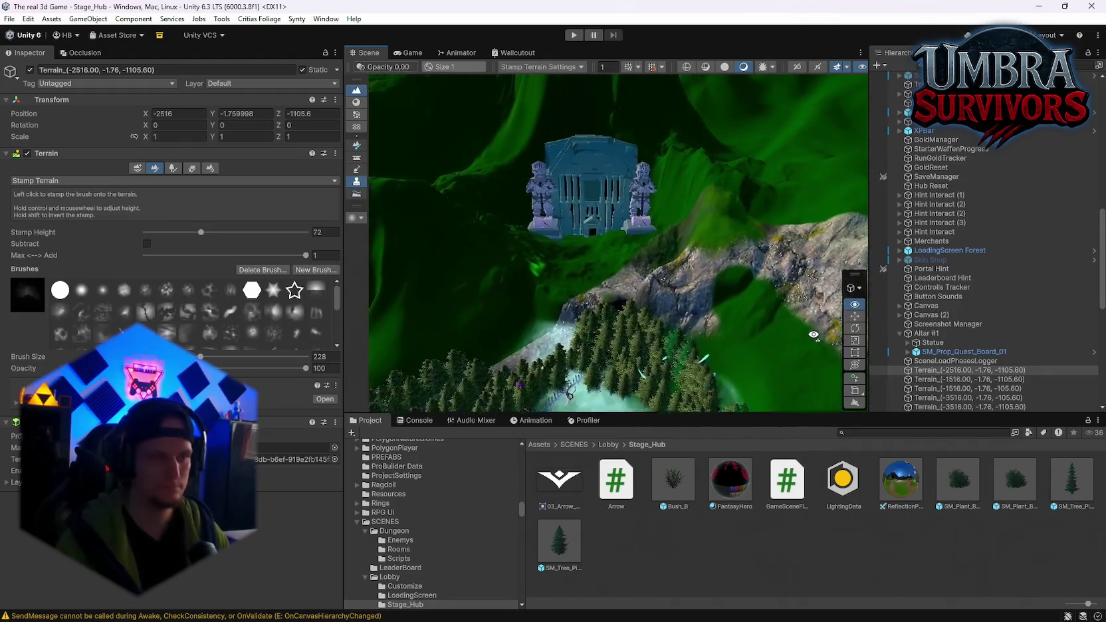
# Undo the two hills stamped beside the temple and return to Smooth Height.
pyautogui.scroll(5, 658, 247)
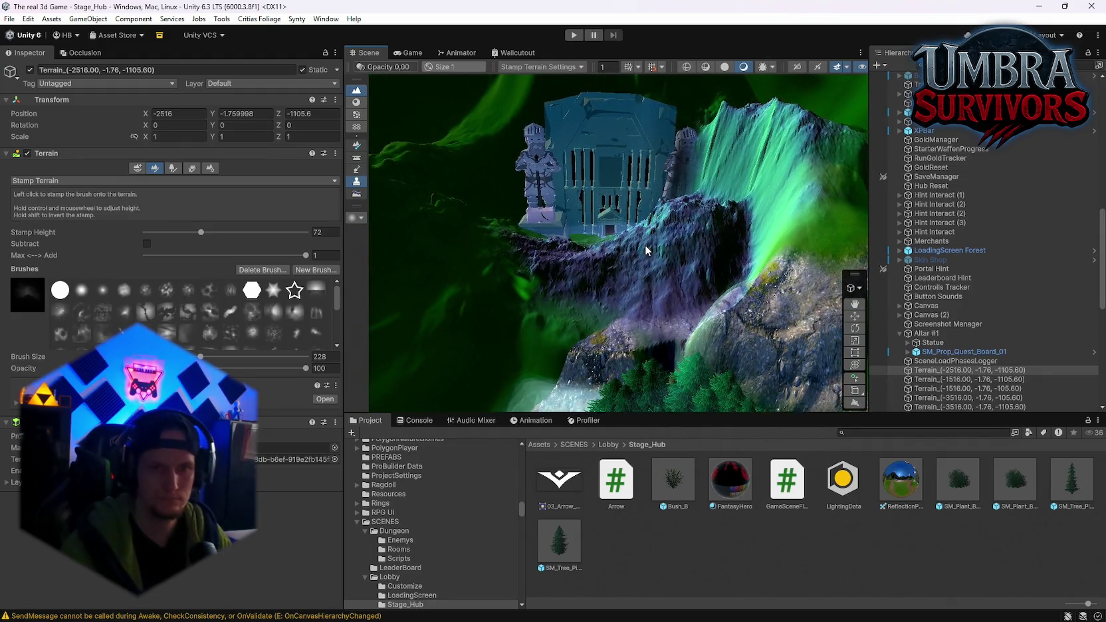
pyautogui.click(645, 244)
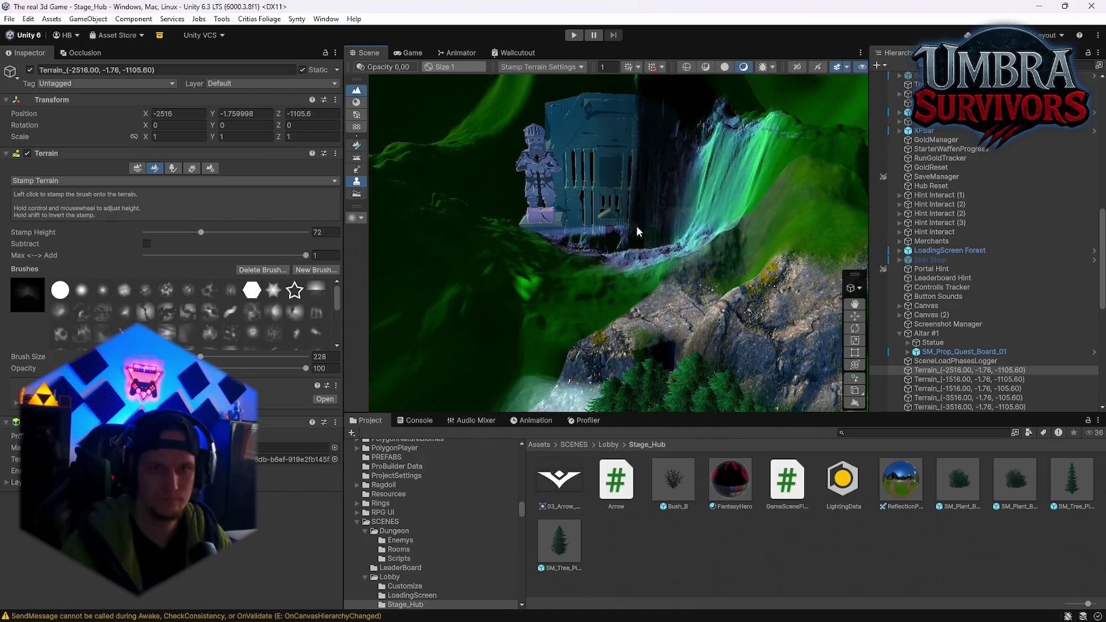
pyautogui.hotkey('ctrl', 'z')
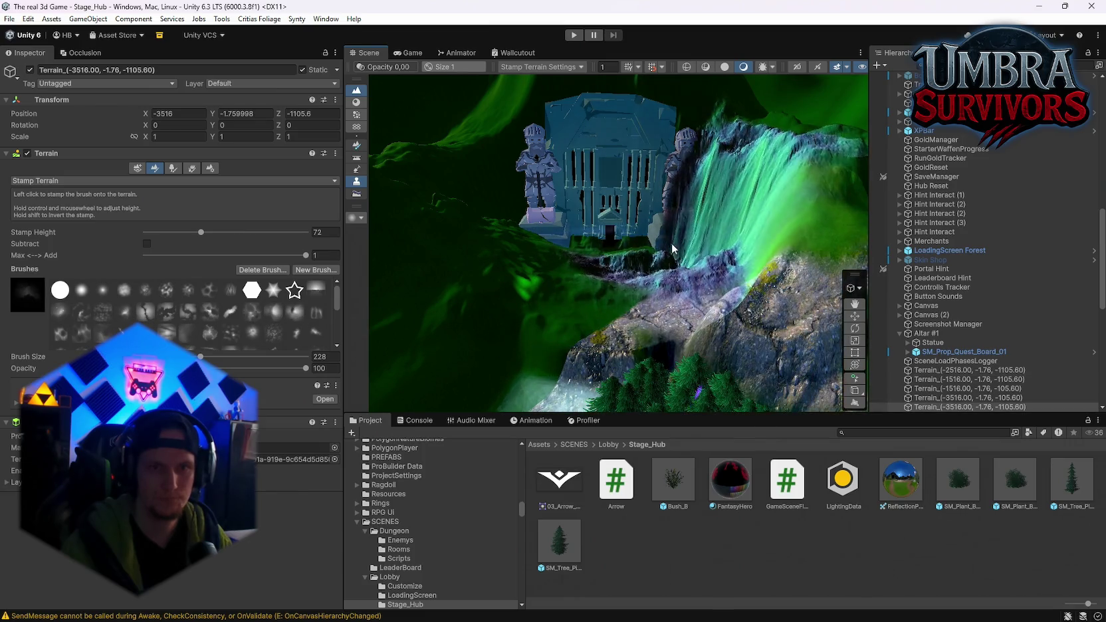
pyautogui.click(676, 258)
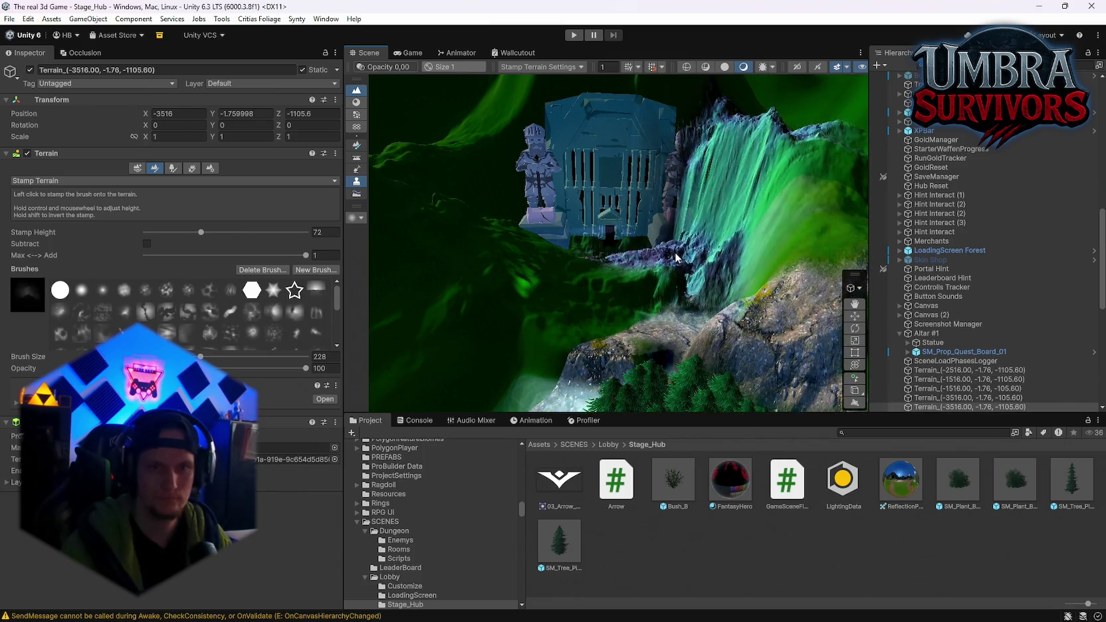
pyautogui.hotkey('ctrl', 'z')
pyautogui.moveTo(664, 244)
pyautogui.mouseDown()
pyautogui.moveTo(818, 323)
pyautogui.moveTo(444, 308)
pyautogui.moveTo(432, 277)
pyautogui.moveTo(450, 384)
pyautogui.moveTo(830, 233)
pyautogui.moveTo(398, 232)
pyautogui.mouseUp()
pyautogui.click(70, 244)
pyautogui.moveTo(505, 279)
pyautogui.mouseDown()
pyautogui.moveTo(585, 247)
pyautogui.moveTo(562, 292)
pyautogui.moveTo(580, 315)
pyautogui.mouseUp()
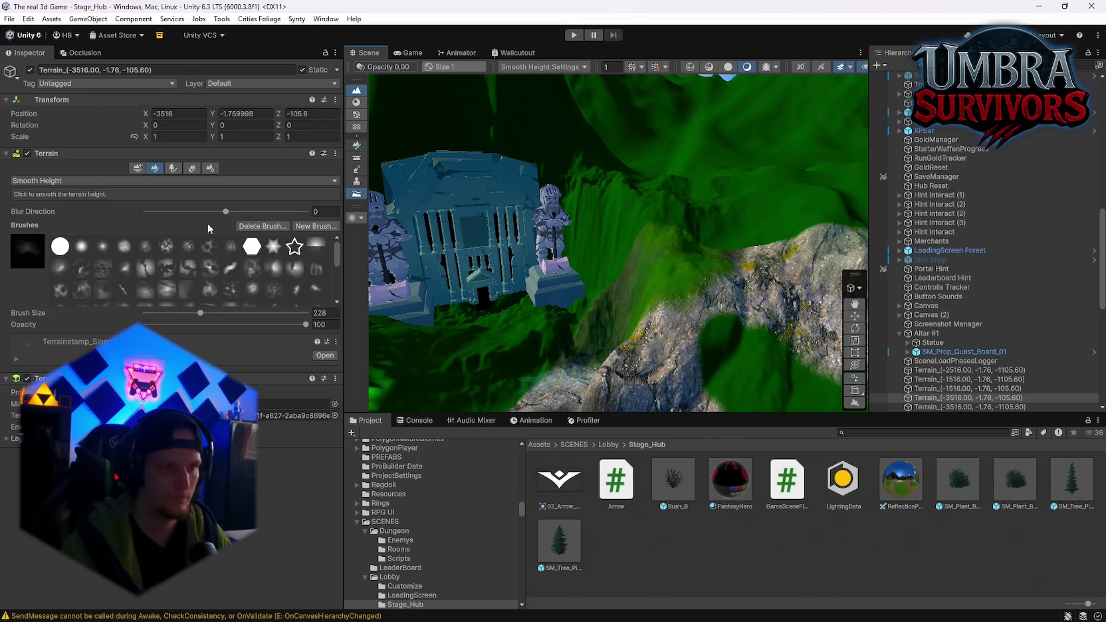
# Raise the slope beside the temple with Raise or Lower Terrain at brush size 158.
pyautogui.click(209, 313)
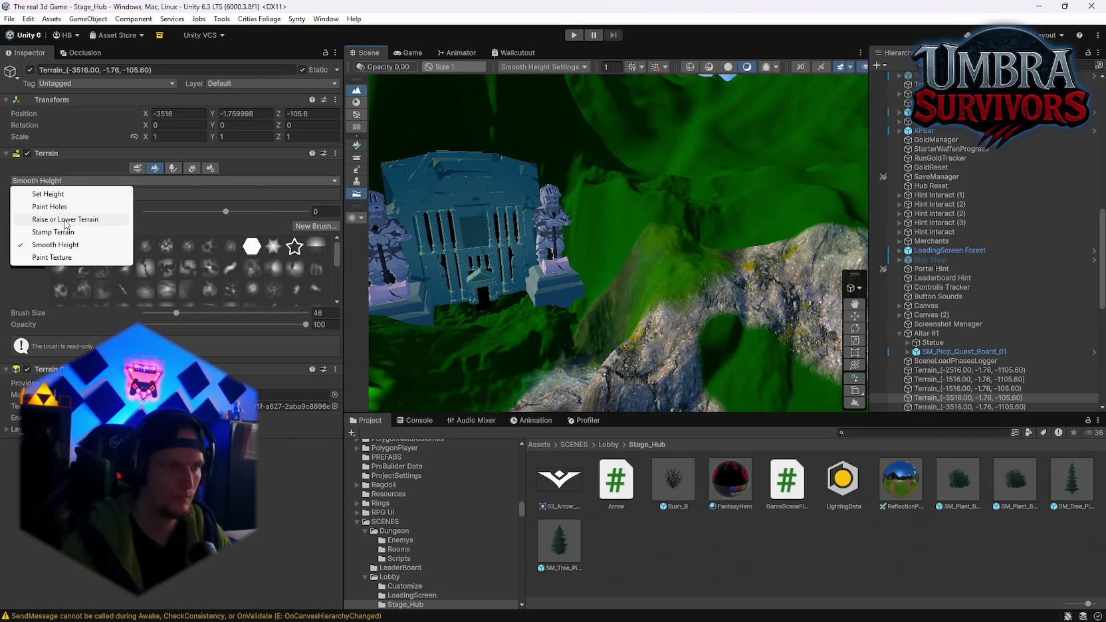
pyautogui.click(65, 220)
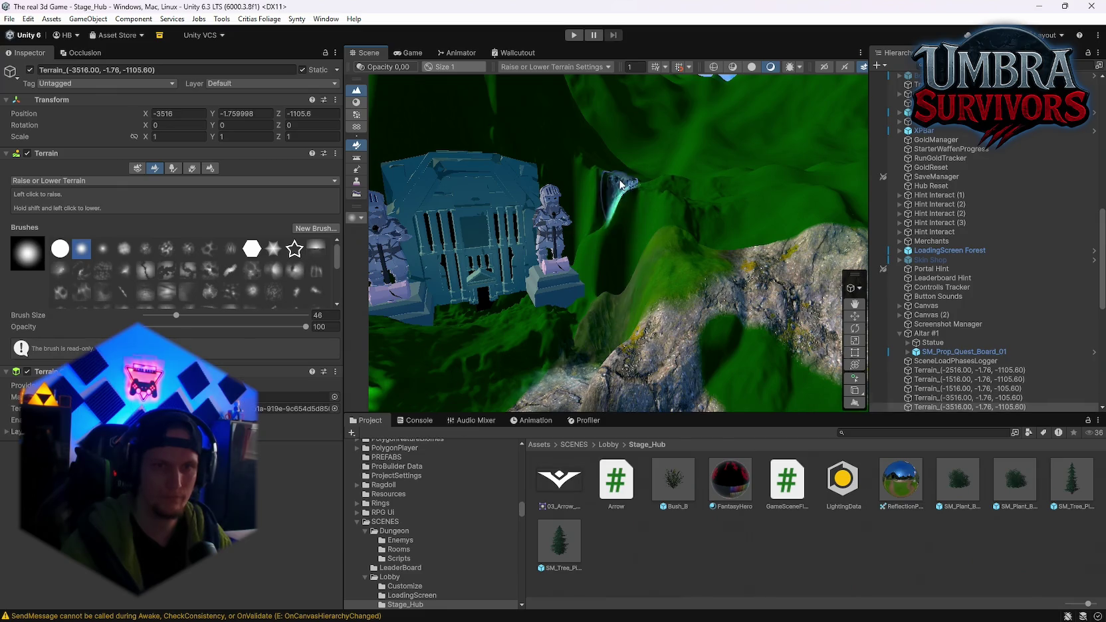
pyautogui.click(678, 270)
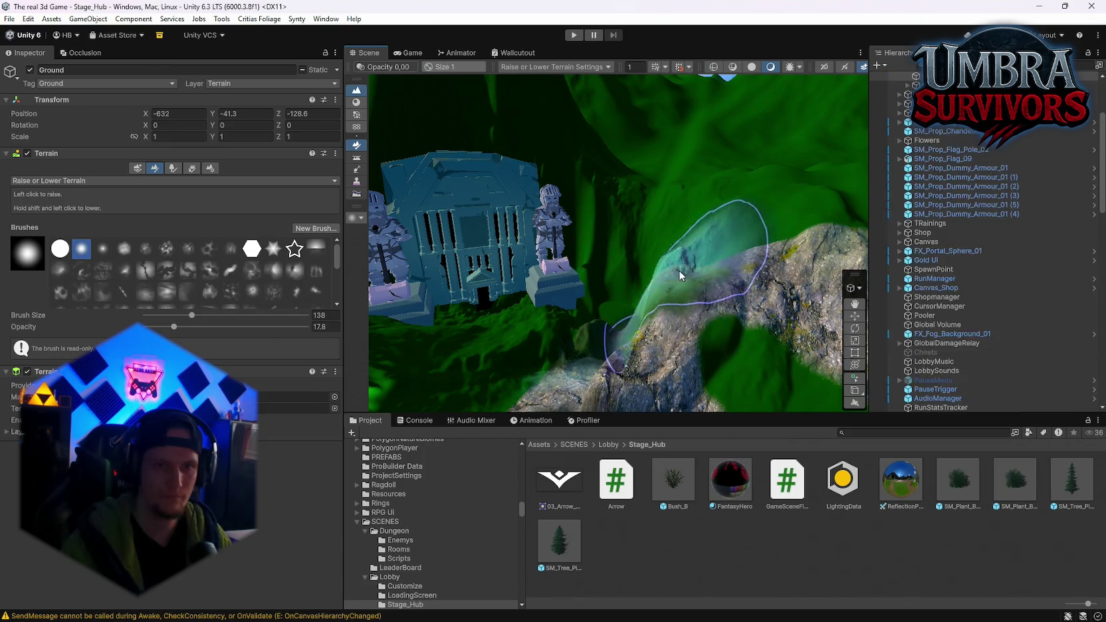
pyautogui.click(644, 276)
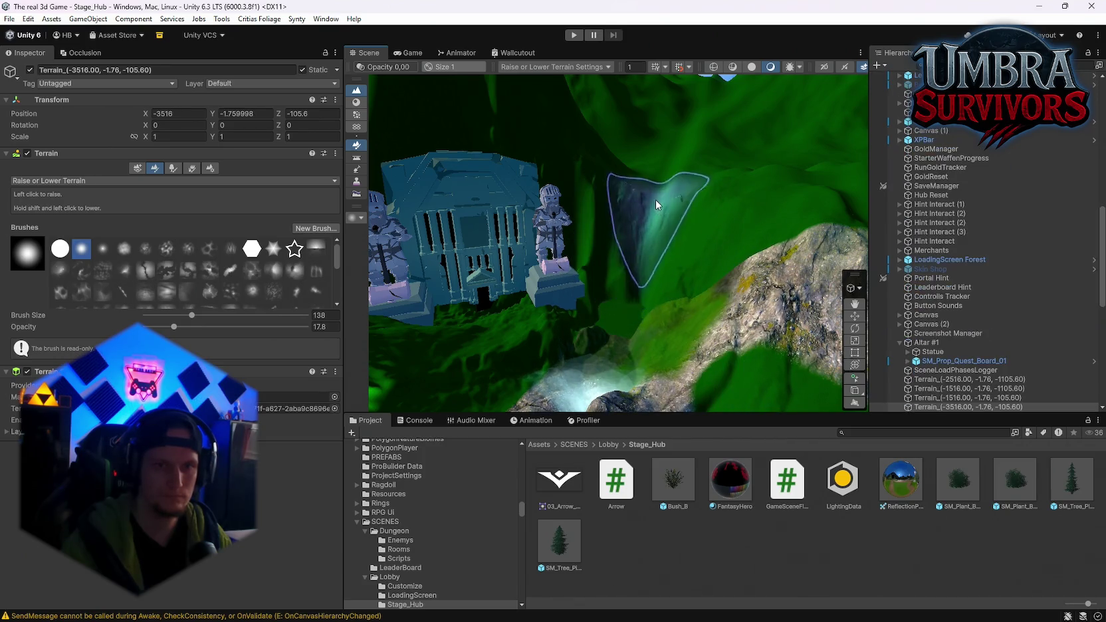
# Smooth the raised slope next to the temple with Smooth Height.
pyautogui.click(60, 180)
pyautogui.click(52, 244)
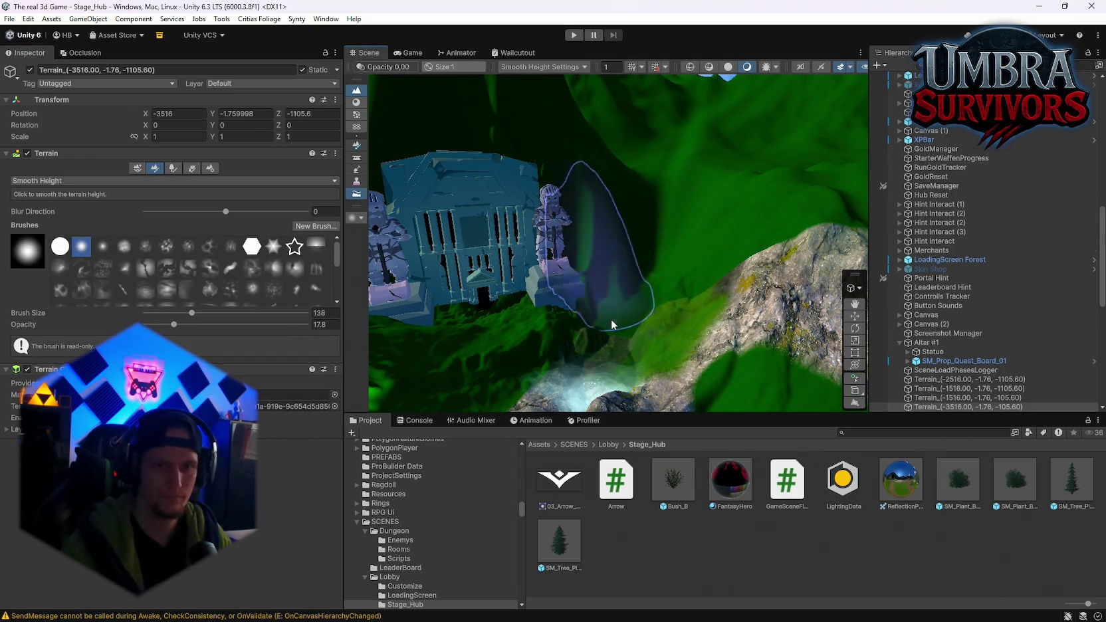
pyautogui.click(611, 296)
pyautogui.click(653, 190)
pyautogui.moveTo(674, 326)
pyautogui.mouseDown()
pyautogui.moveTo(676, 307)
pyautogui.moveTo(669, 318)
pyautogui.moveTo(621, 274)
pyautogui.moveTo(802, 244)
pyautogui.moveTo(664, 276)
pyautogui.mouseUp()
# Switch the terrain tool to Paint Texture and frame the mountain slope.
pyautogui.click(86, 180)
pyautogui.click(52, 257)
pyautogui.click(39, 181)
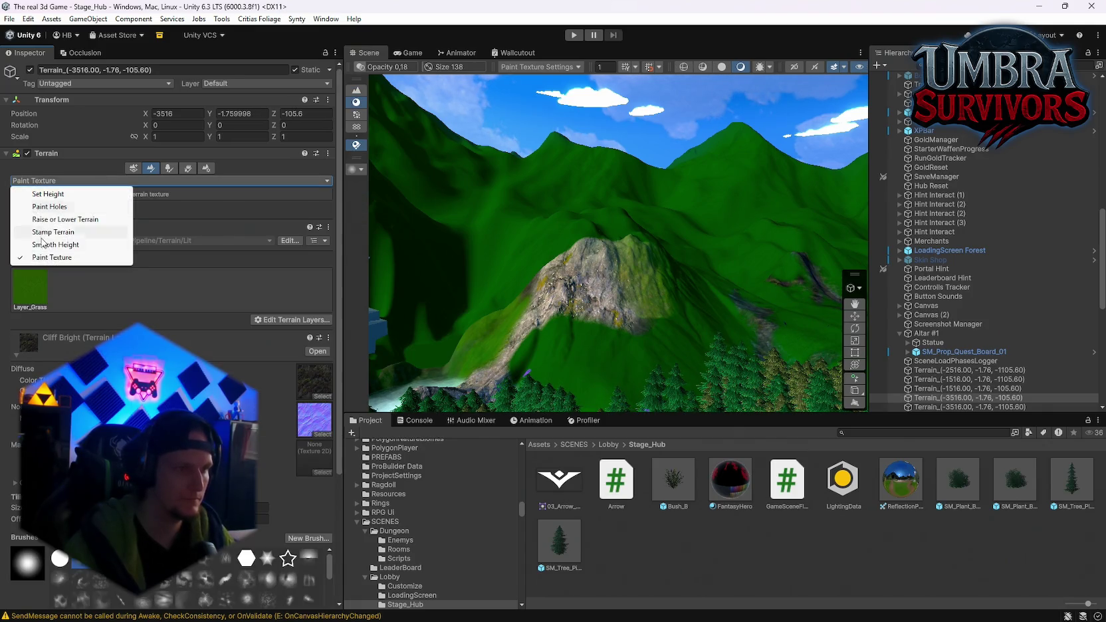
pyautogui.click(35, 259)
pyautogui.scroll(2, 679, 193)
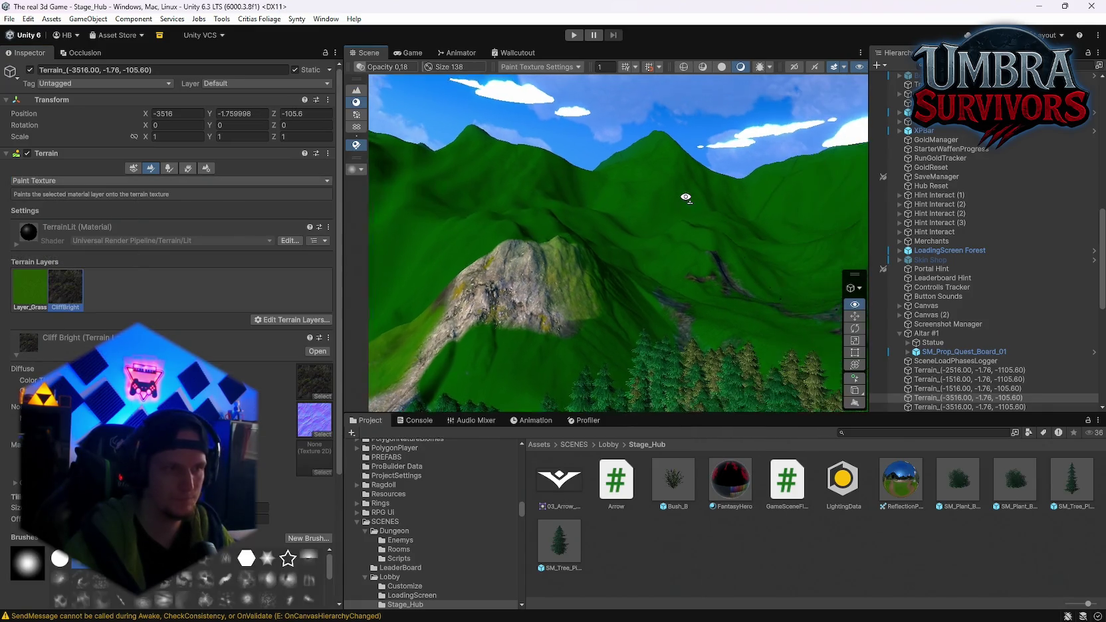
pyautogui.scroll(4, 684, 248)
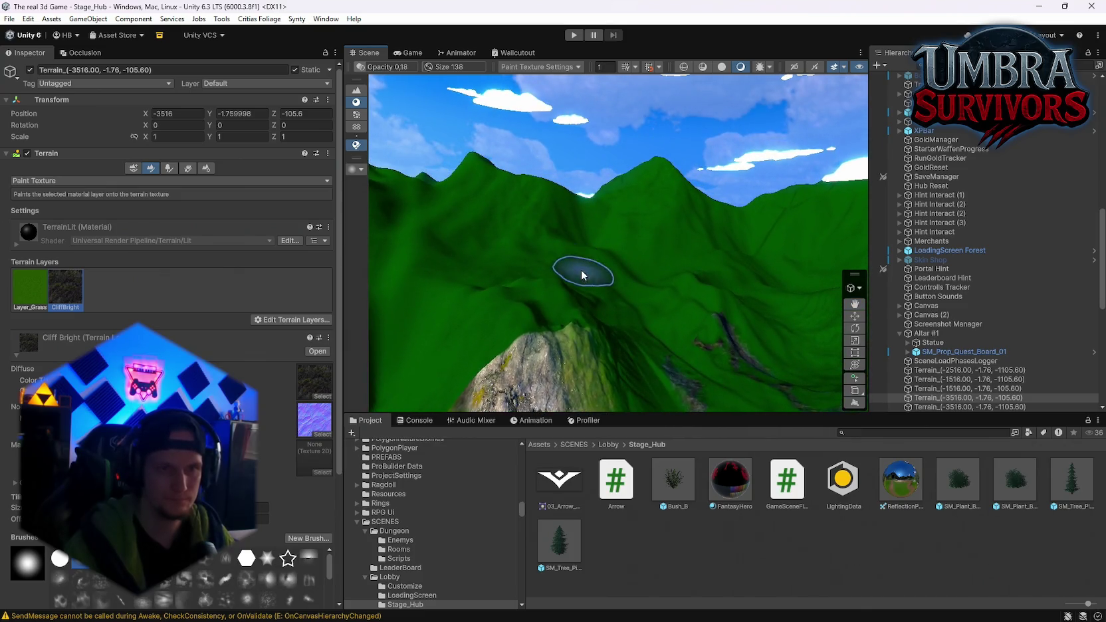
pyautogui.moveTo(576, 188)
pyautogui.mouseDown()
pyautogui.moveTo(492, 273)
pyautogui.moveTo(409, 289)
pyautogui.mouseUp()
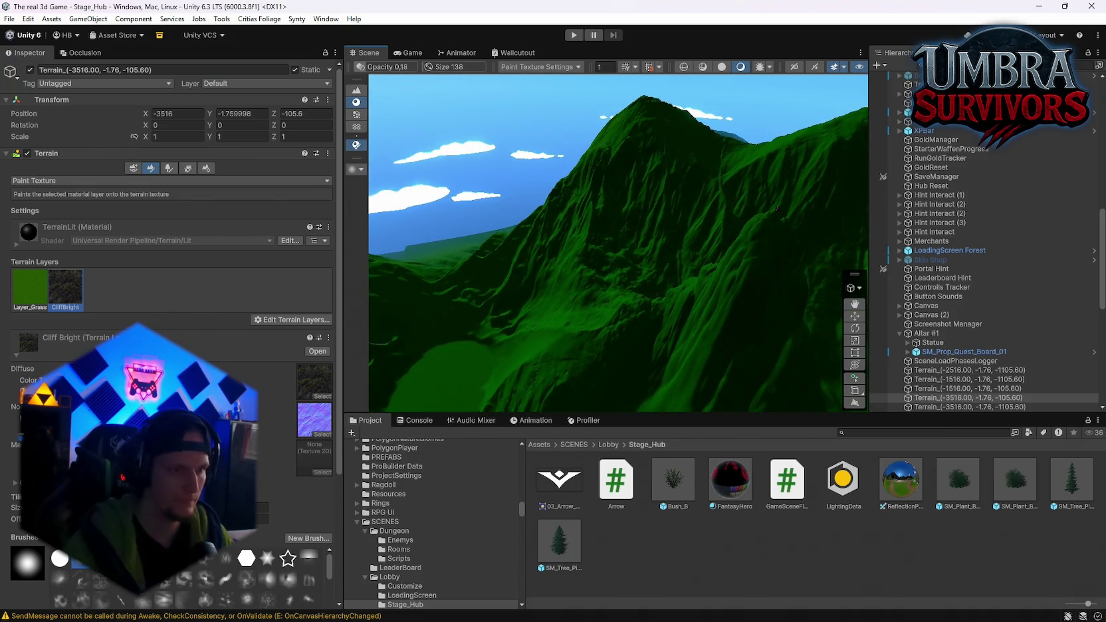
pyautogui.scroll(-3, 172, 332)
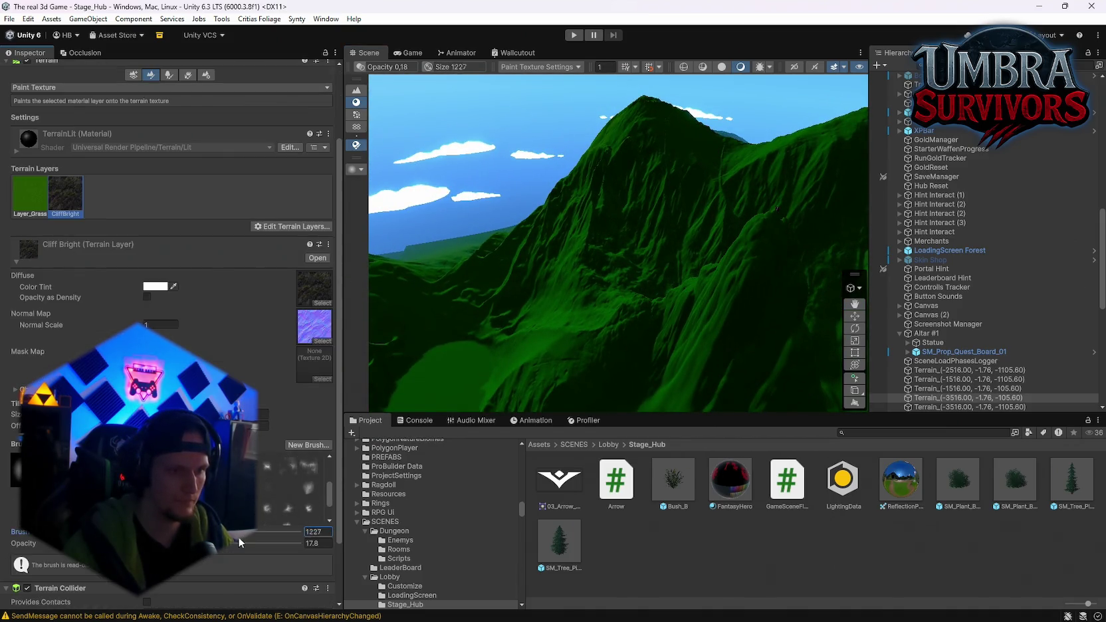
pyautogui.moveTo(544, 372)
pyautogui.mouseDown()
pyautogui.moveTo(585, 349)
pyautogui.moveTo(585, 362)
pyautogui.mouseUp()
pyautogui.moveTo(618, 226)
pyautogui.mouseDown()
pyautogui.moveTo(699, 238)
pyautogui.moveTo(592, 185)
pyautogui.moveTo(555, 200)
pyautogui.moveTo(785, 240)
pyautogui.moveTo(586, 205)
pyautogui.mouseUp()
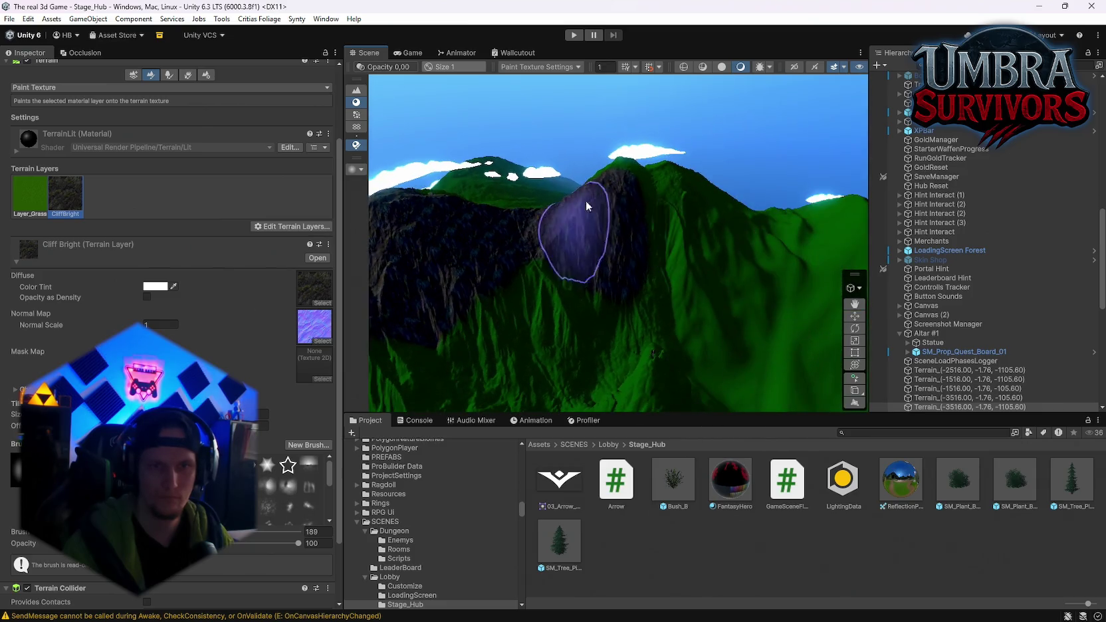
pyautogui.scroll(5, 642, 186)
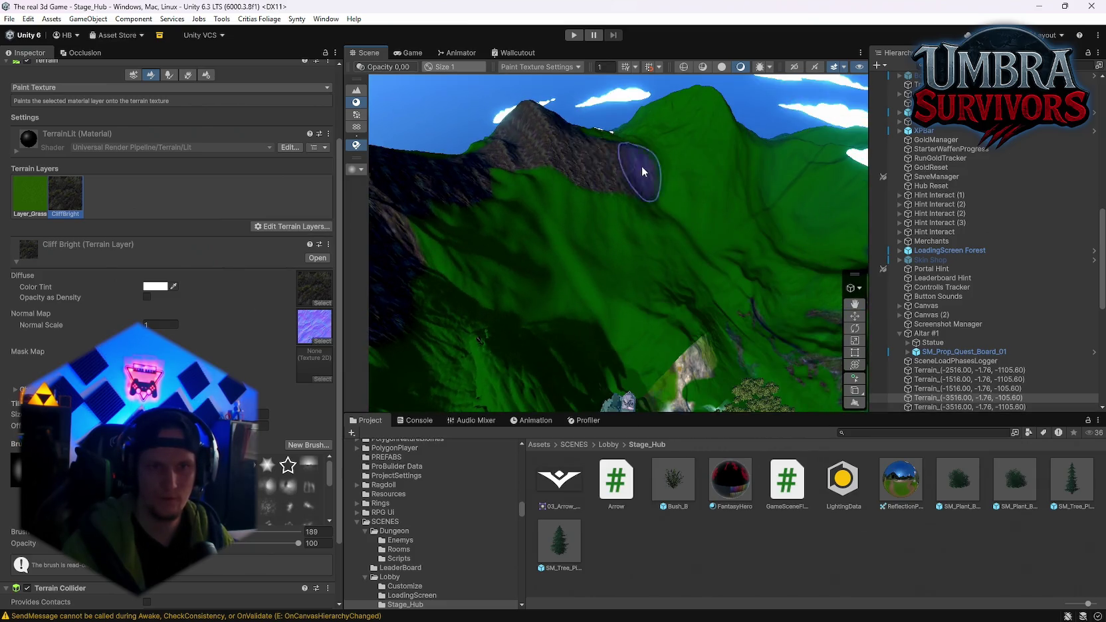
# Paint Cliff Bright rock on the mountain face, distant peak, ridge top and peak near the castle.
pyautogui.moveTo(642, 171); pyautogui.dragTo(604, 155)
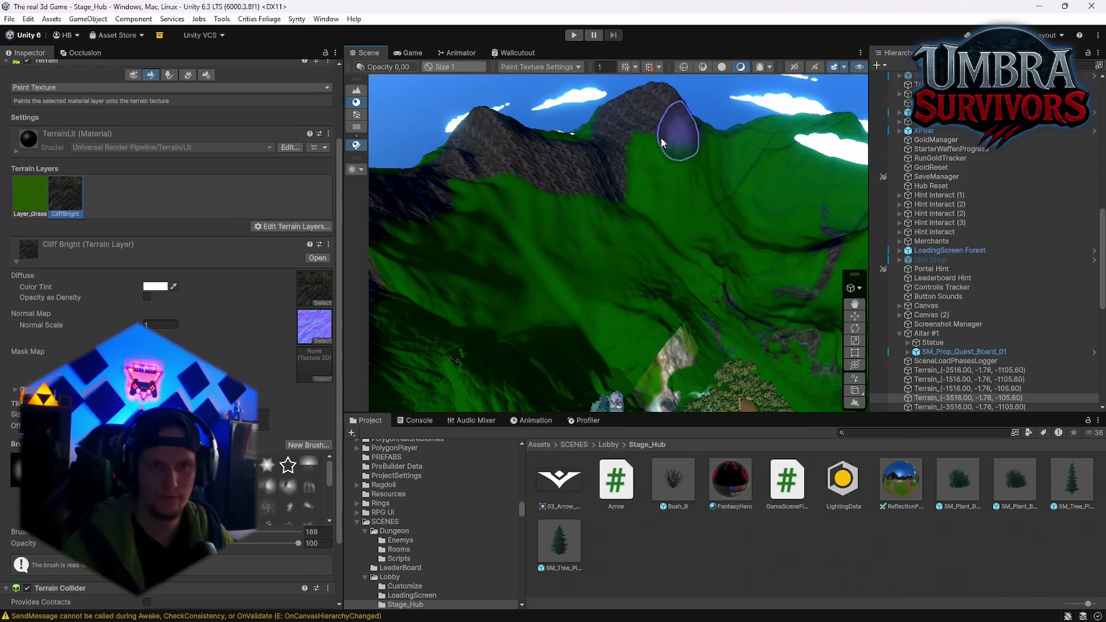
pyautogui.scroll(-5, 661, 142)
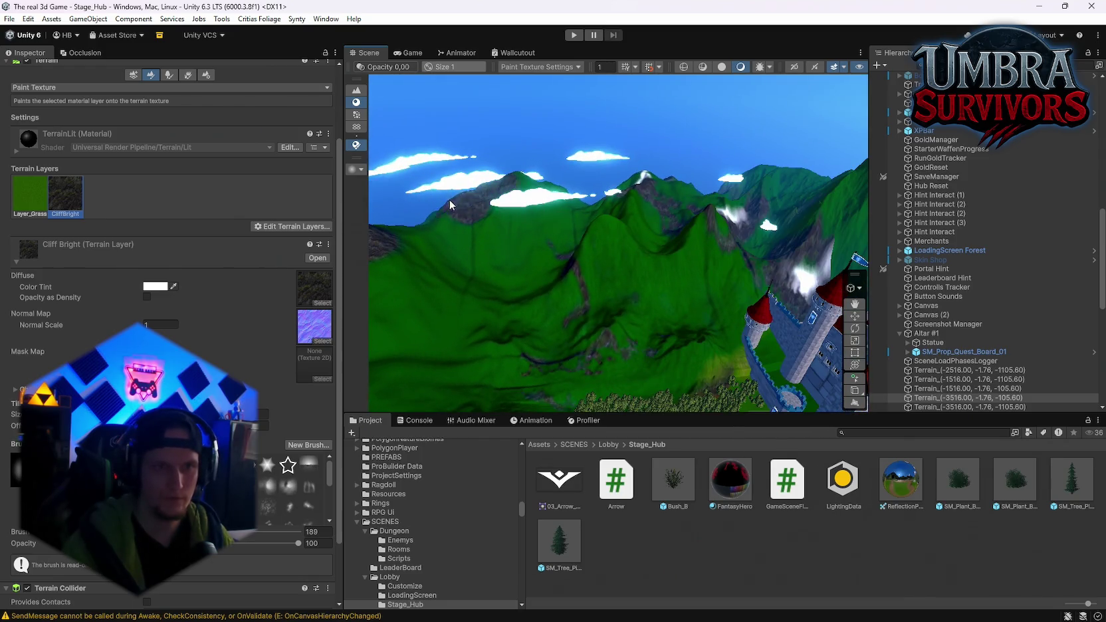
pyautogui.click(575, 207)
pyautogui.click(481, 208)
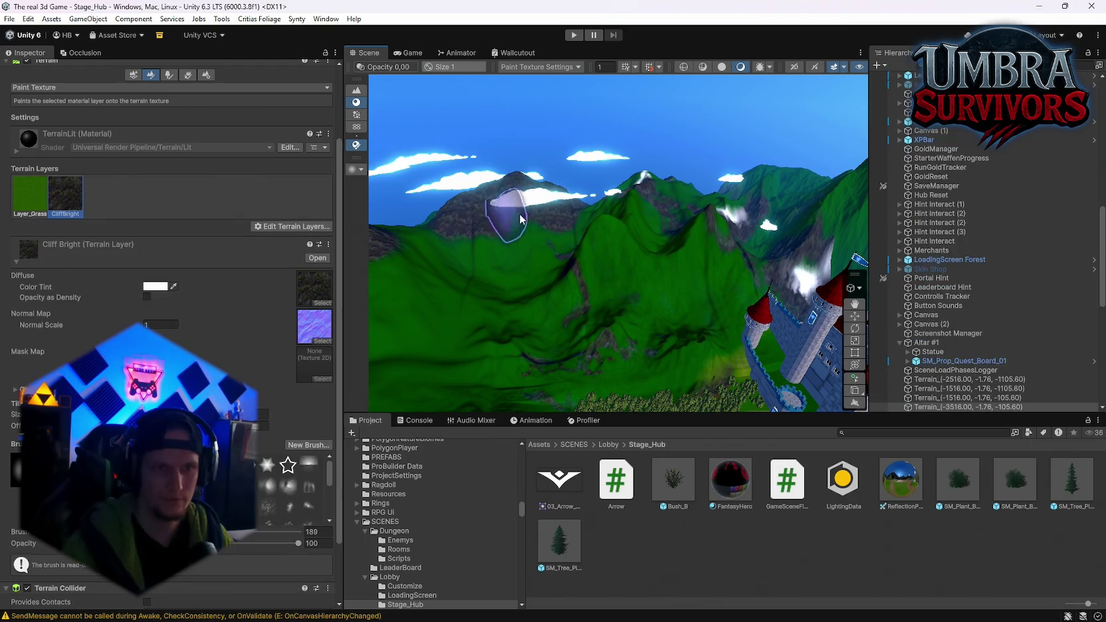
pyautogui.scroll(3, 593, 214)
pyautogui.scroll(-3, 596, 224)
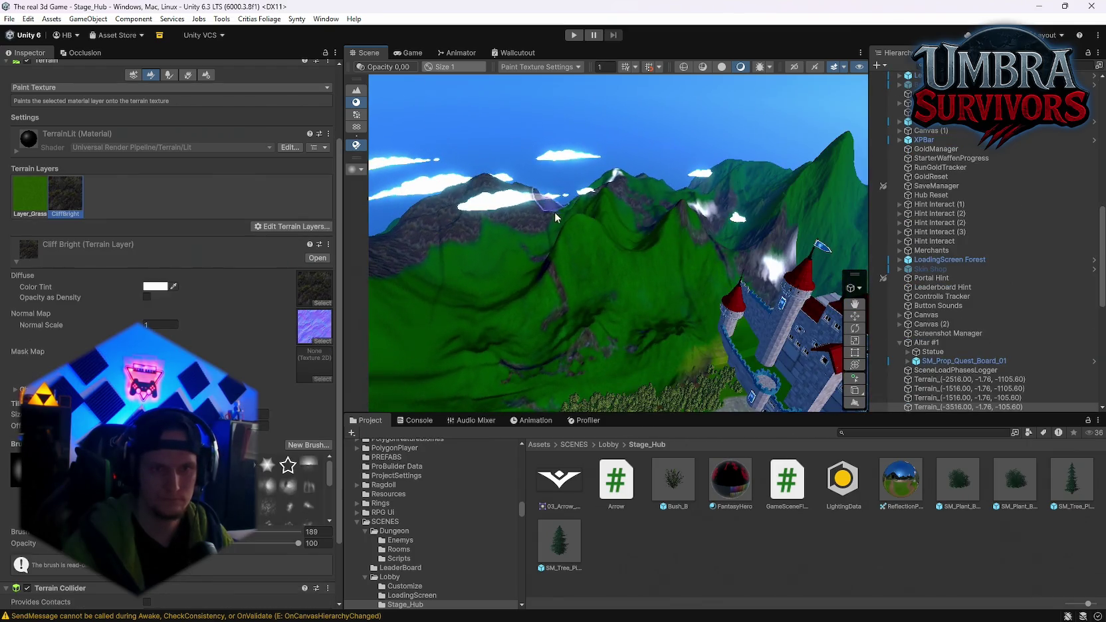
pyautogui.click(581, 234)
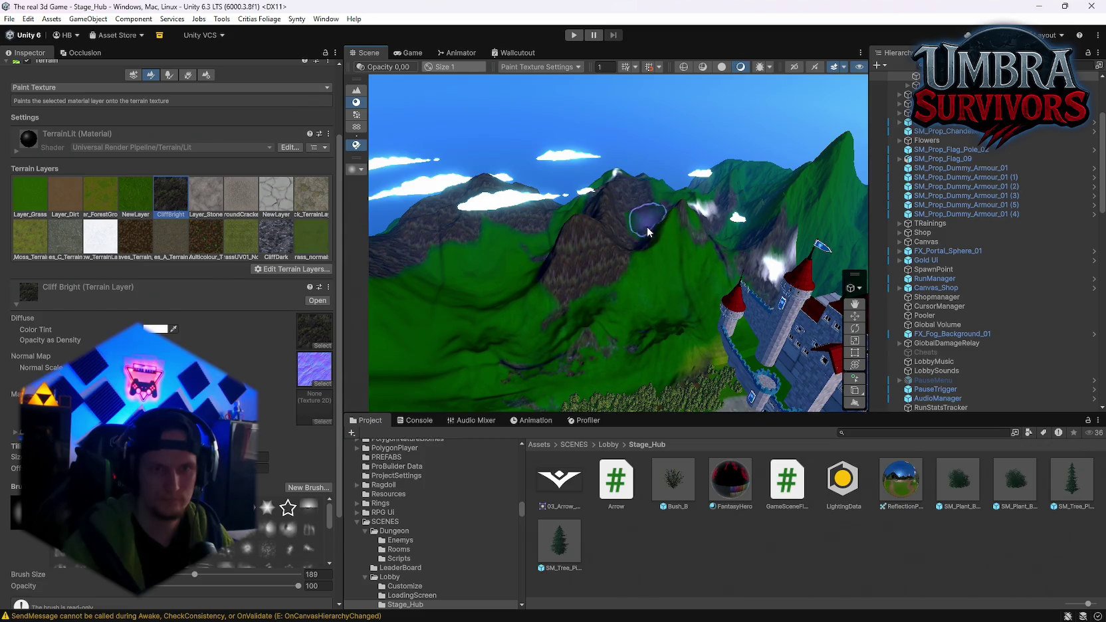
pyautogui.click(678, 218)
pyautogui.moveTo(678, 218)
pyautogui.mouseDown()
pyautogui.moveTo(802, 191)
pyautogui.moveTo(559, 208)
pyautogui.moveTo(636, 179)
pyautogui.mouseUp()
pyautogui.click(626, 197)
# Select the far mountain terrain tiles and switch to Paint Texture.
pyautogui.moveTo(699, 284); pyautogui.dragTo(722, 309)
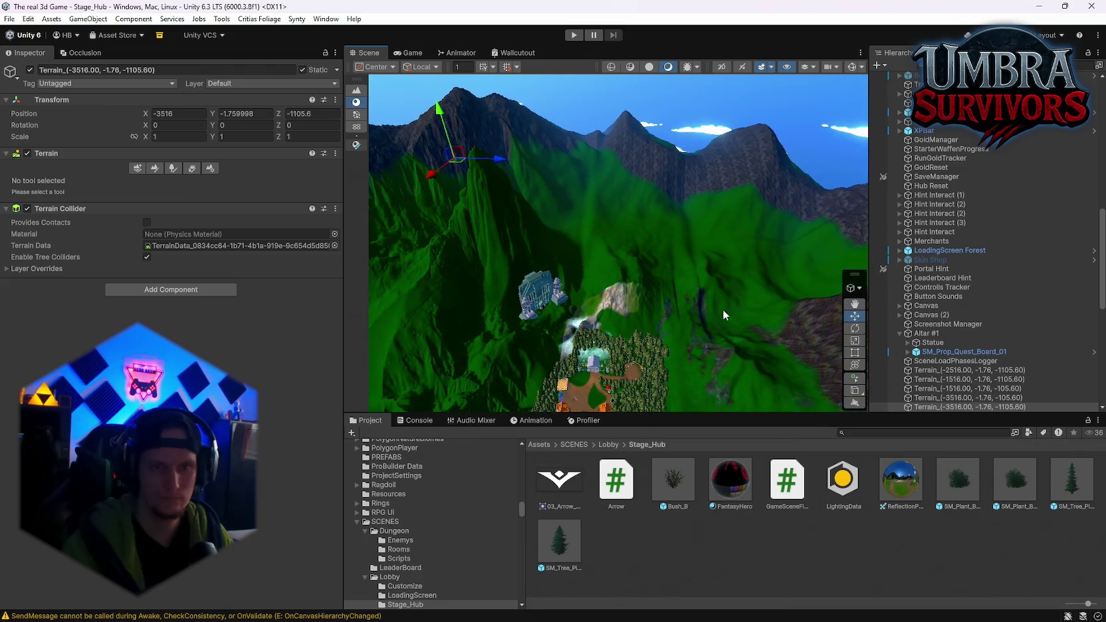
pyautogui.click(654, 334)
pyautogui.click(790, 237)
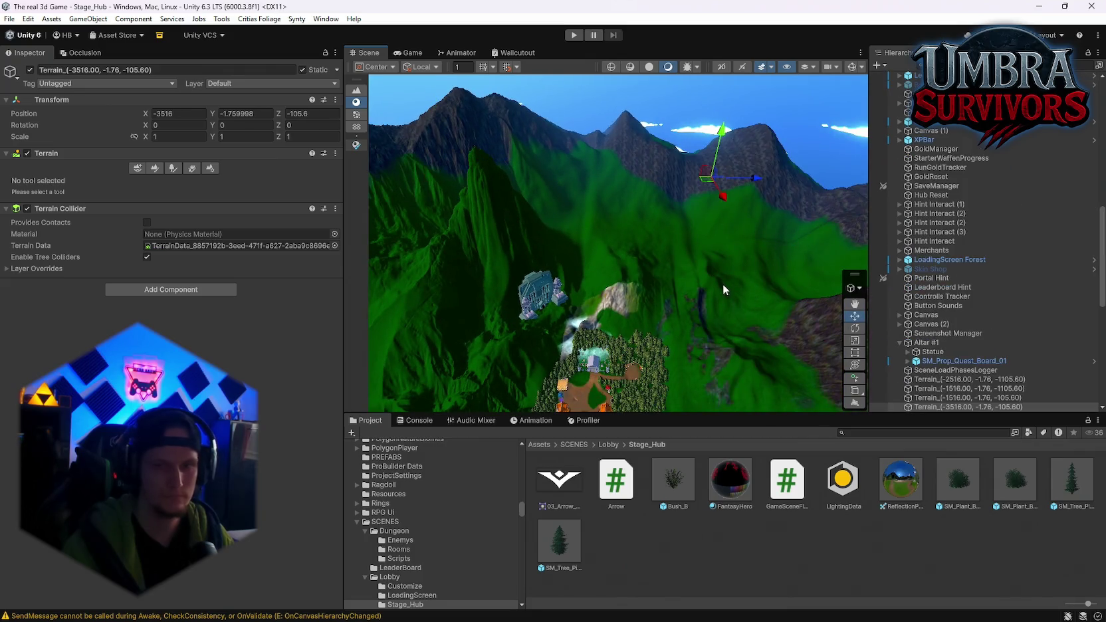
pyautogui.click(155, 168)
pyautogui.moveTo(492, 174); pyautogui.dragTo(573, 180)
pyautogui.click(574, 184)
pyautogui.click(508, 290)
pyautogui.scroll(4, 532, 347)
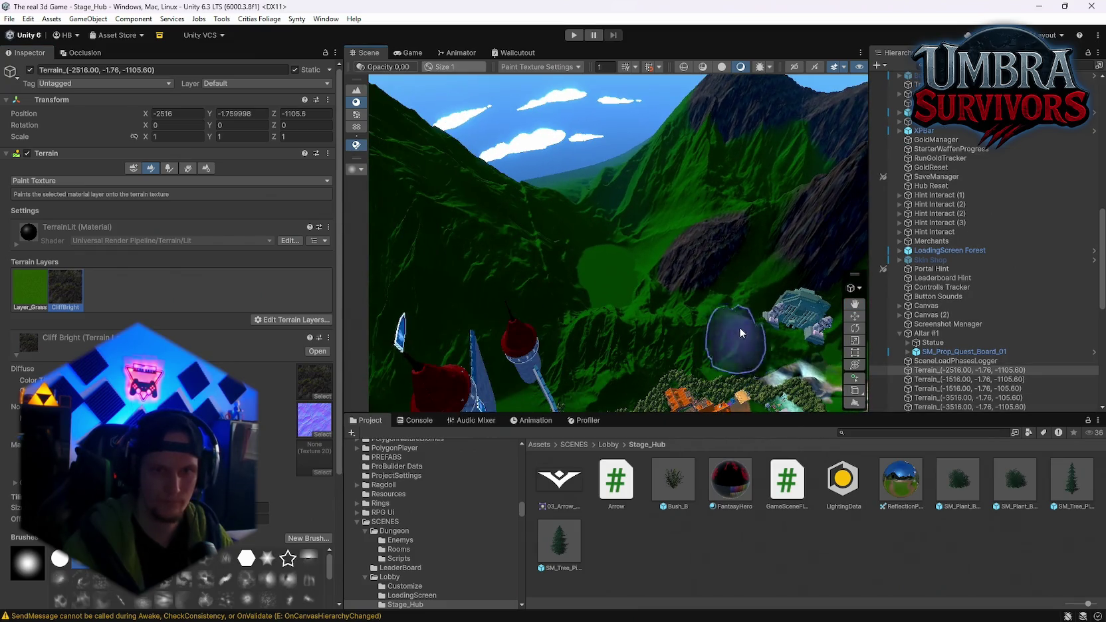
pyautogui.scroll(2, 621, 306)
# Paint dark cliff rock up the mountain face and on the peaks behind the castle and tower.
pyautogui.moveTo(612, 251); pyautogui.dragTo(525, 143)
pyautogui.scroll(-2, 525, 143)
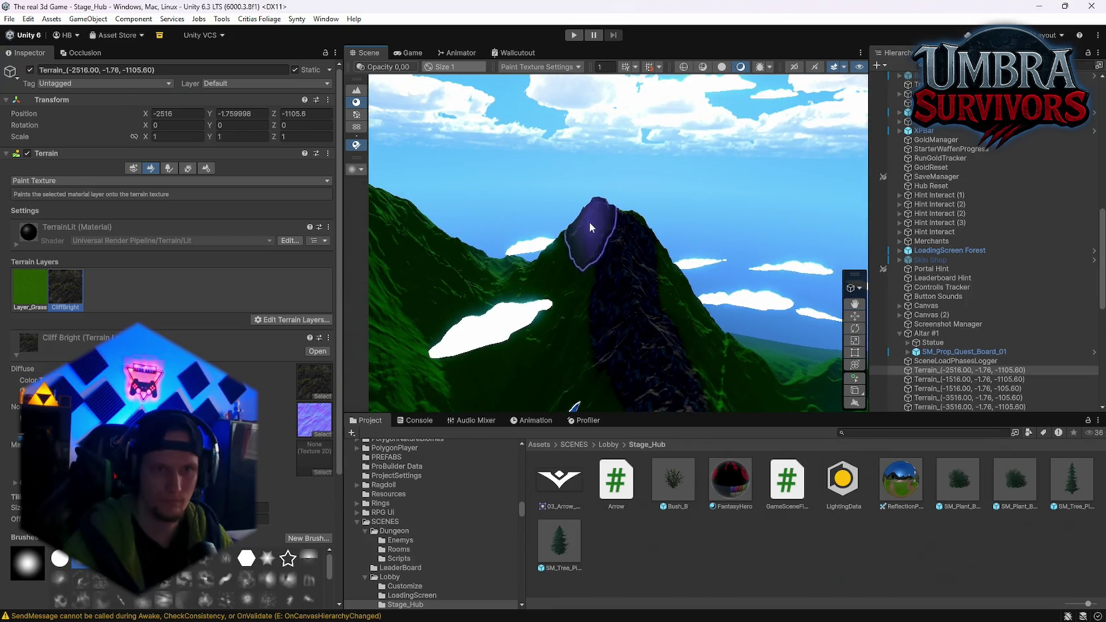
pyautogui.moveTo(590, 227)
pyautogui.mouseDown()
pyautogui.moveTo(563, 346)
pyautogui.moveTo(671, 286)
pyautogui.mouseUp()
pyautogui.scroll(2, 667, 322)
pyautogui.scroll(-2, 575, 253)
pyautogui.click(564, 192)
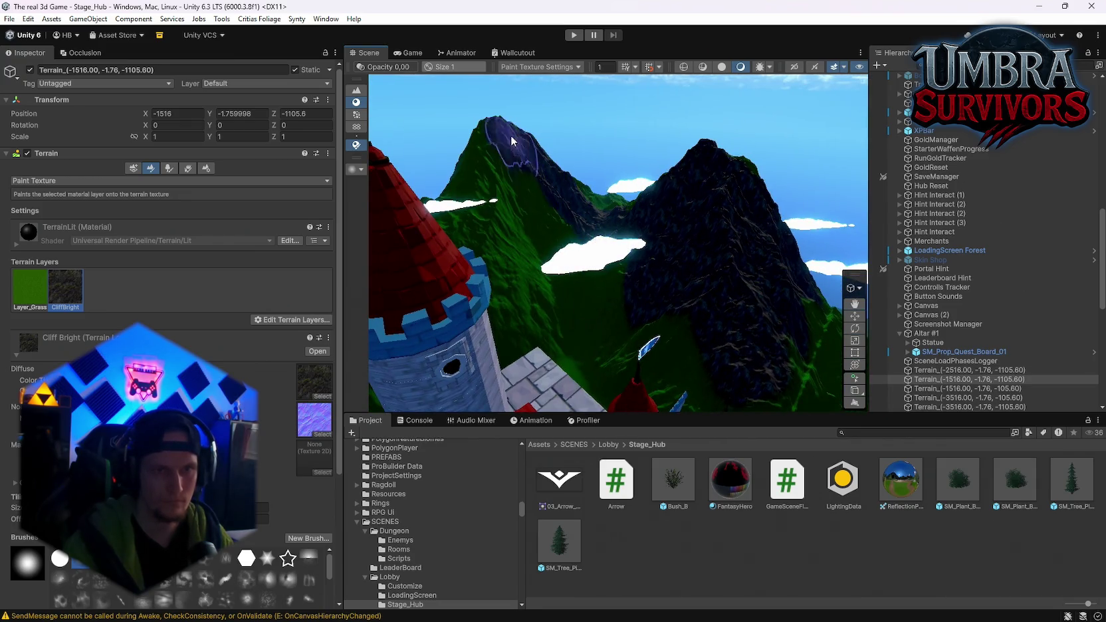
pyautogui.scroll(-3, 558, 199)
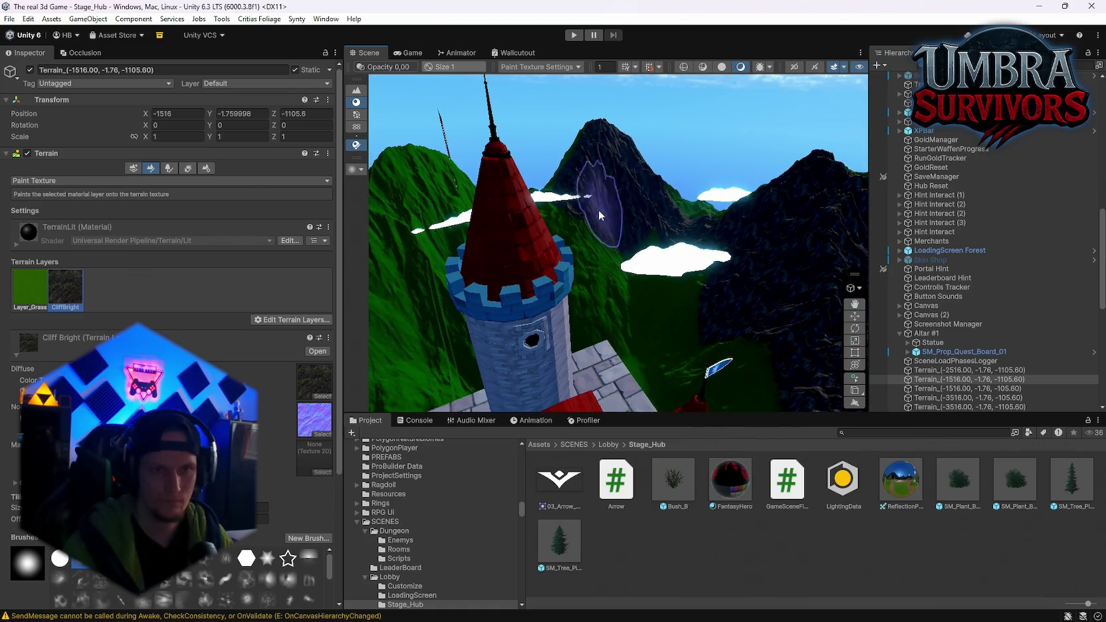
pyautogui.scroll(-2, 531, 200)
pyautogui.click(566, 170)
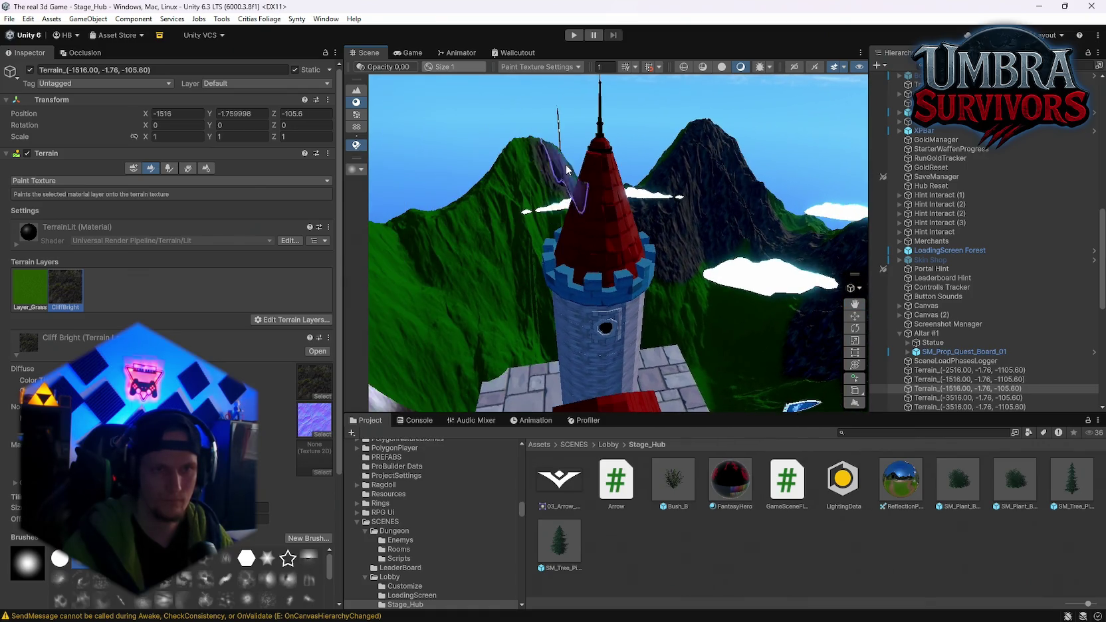
pyautogui.scroll(3, 483, 240)
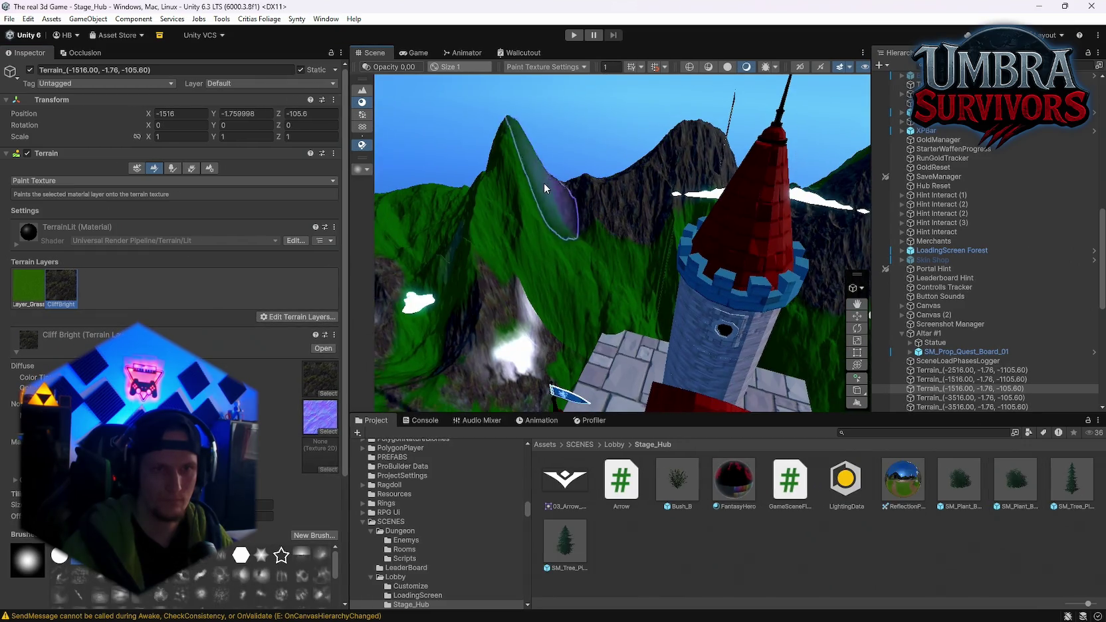
# Paint cliff rock on the Ground peak, the neighbouring and far tiles, and the high left ridge.
pyautogui.click(516, 216)
pyautogui.moveTo(515, 216)
pyautogui.mouseDown()
pyautogui.moveTo(433, 231)
pyautogui.moveTo(566, 174)
pyautogui.mouseUp()
pyautogui.click(567, 174)
pyautogui.click(541, 201)
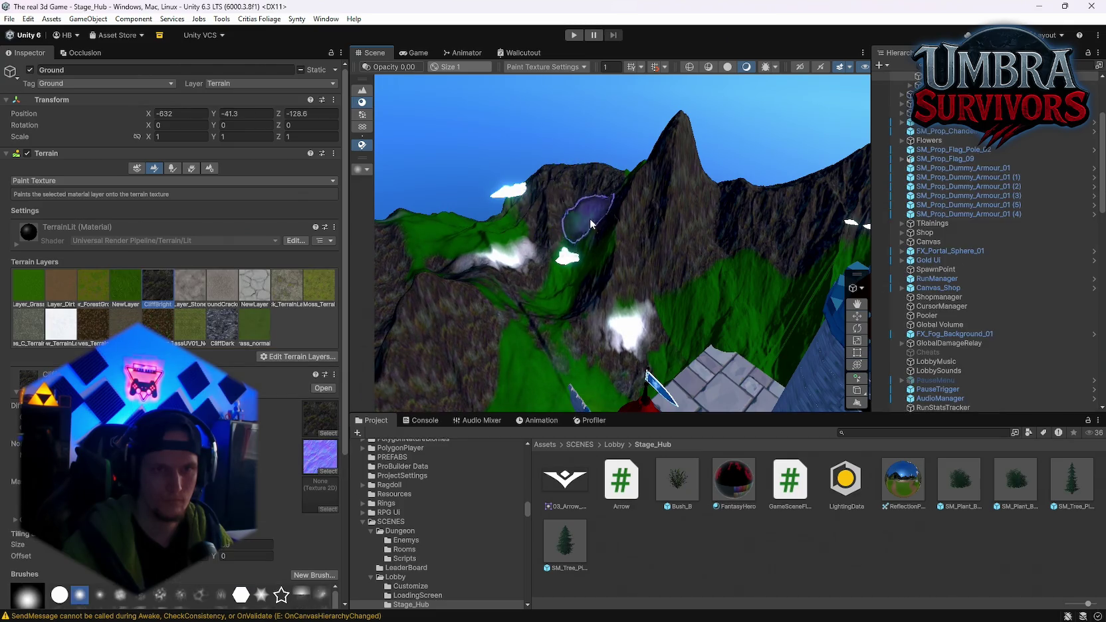
pyautogui.moveTo(590, 224); pyautogui.dragTo(648, 211)
pyautogui.moveTo(635, 269)
pyautogui.mouseDown()
pyautogui.moveTo(696, 269)
pyautogui.moveTo(867, 234)
pyautogui.moveTo(751, 246)
pyautogui.moveTo(551, 208)
pyautogui.mouseUp()
pyautogui.click(724, 241)
pyautogui.click(505, 209)
pyautogui.scroll(-5, 505, 210)
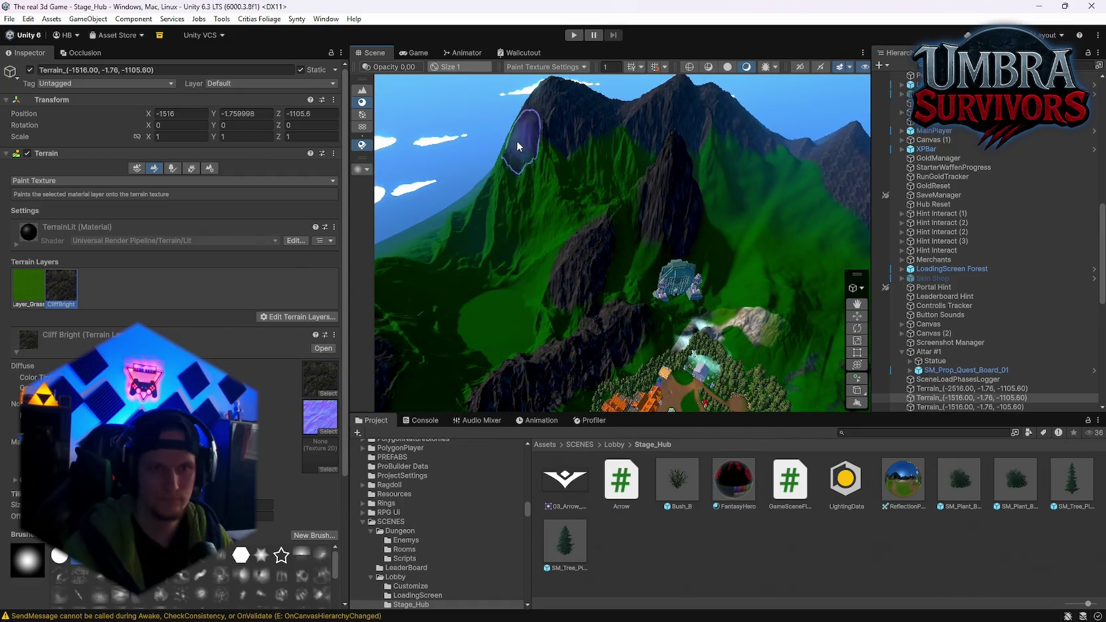
pyautogui.click(517, 141)
pyautogui.scroll(5, 577, 190)
# Leave painting mode with W, reselect the Ground and mountain tiles, and resume Paint Texture.
pyautogui.press('w')
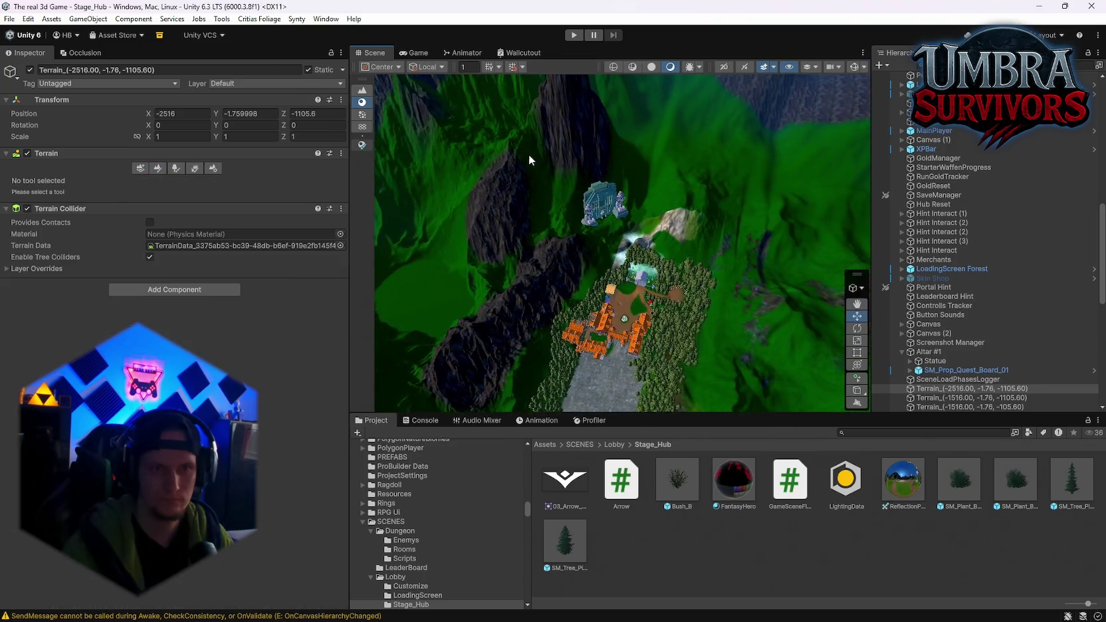
pyautogui.click(713, 279)
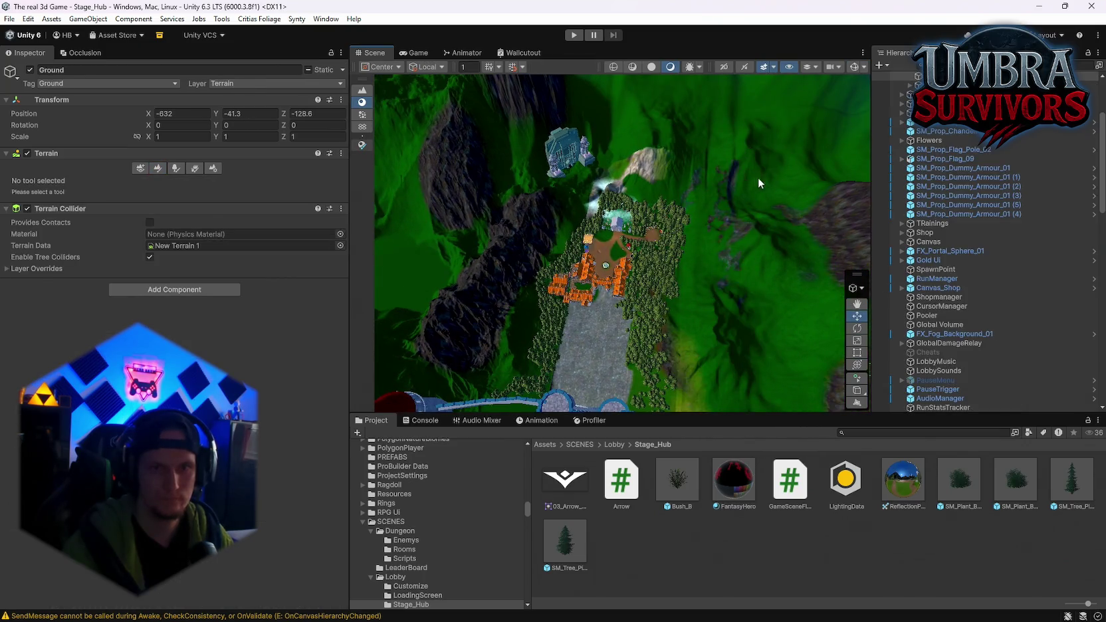
pyautogui.moveTo(759, 182); pyautogui.dragTo(771, 162)
pyautogui.click(417, 184)
pyautogui.click(158, 168)
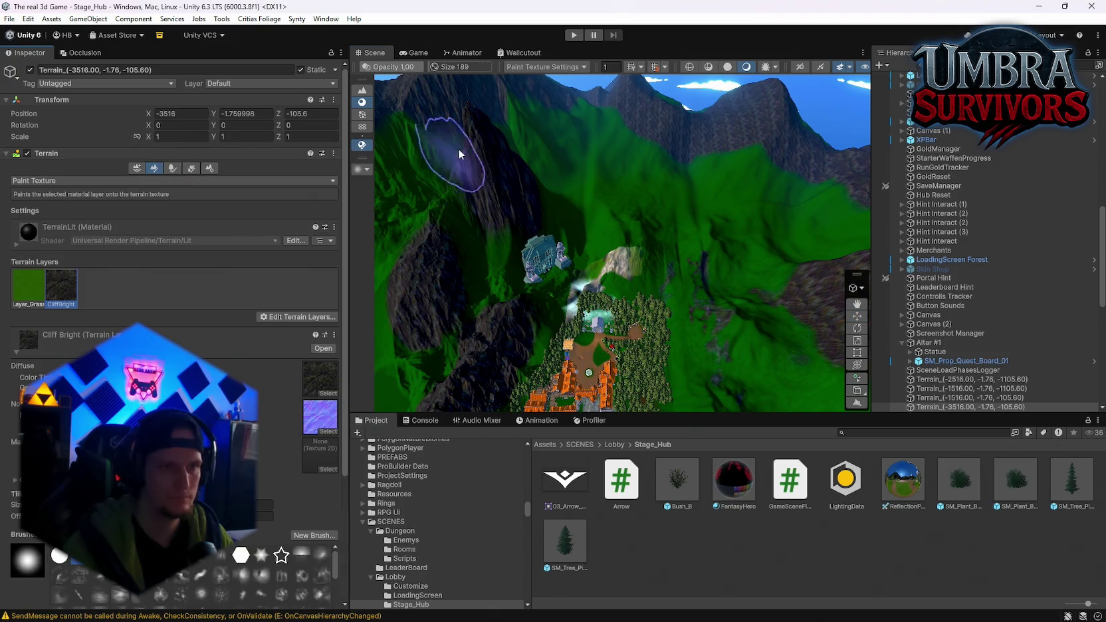
pyautogui.click(468, 224)
pyautogui.moveTo(468, 224)
pyautogui.mouseDown()
pyautogui.moveTo(515, 356)
pyautogui.moveTo(518, 332)
pyautogui.mouseUp()
pyautogui.scroll(10, 518, 332)
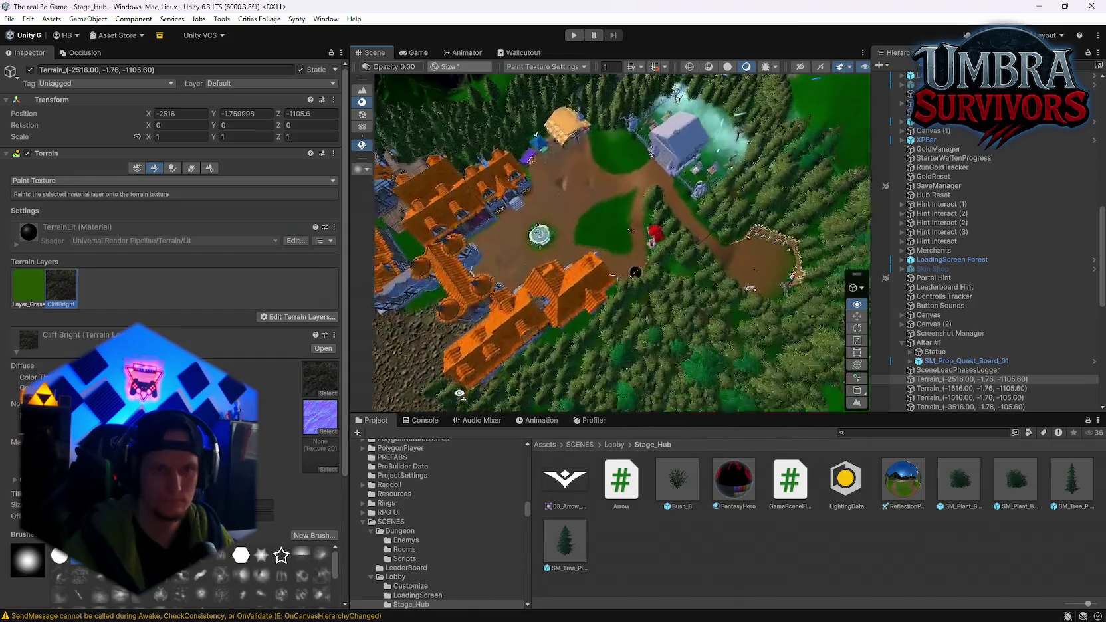
pyautogui.moveTo(355, 324)
pyautogui.mouseDown()
pyautogui.moveTo(349, 356)
pyautogui.moveTo(465, 279)
pyautogui.moveTo(628, 196)
pyautogui.moveTo(661, 227)
pyautogui.moveTo(646, 244)
pyautogui.moveTo(585, 235)
pyautogui.mouseUp()
# Select the Ground terrain beside the shrine in Paint Texture and pick the snow layer.
pyautogui.click(724, 221)
pyautogui.moveTo(661, 203)
pyautogui.mouseDown()
pyautogui.moveTo(554, 210)
pyautogui.moveTo(628, 231)
pyautogui.mouseUp()
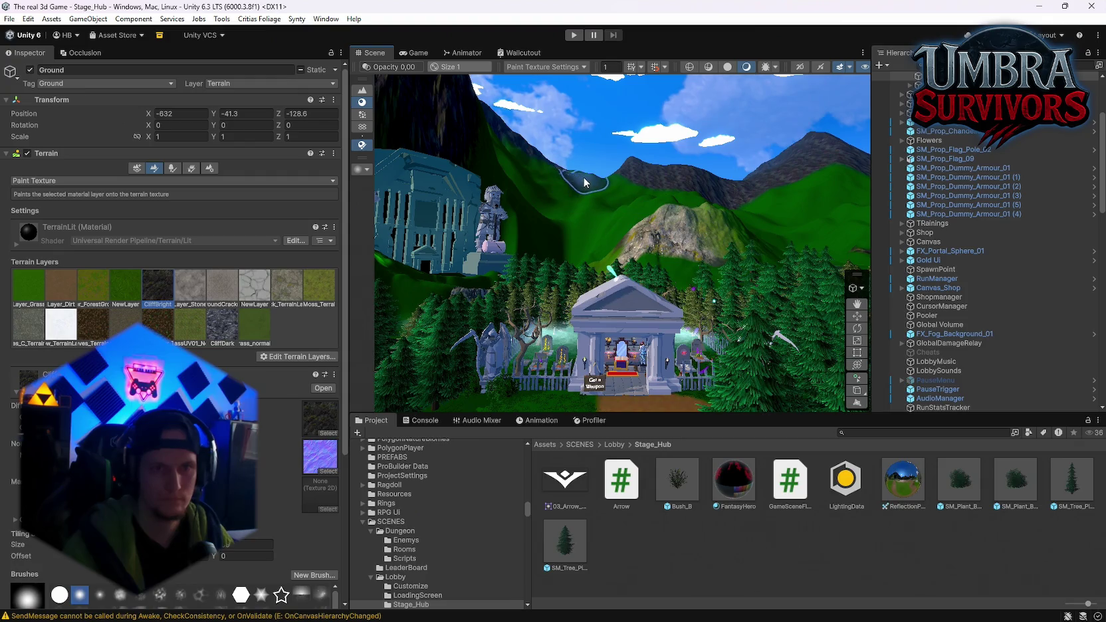
pyautogui.click(537, 181)
pyautogui.moveTo(533, 163); pyautogui.dragTo(643, 194)
pyautogui.moveTo(714, 174)
pyautogui.mouseDown()
pyautogui.moveTo(1063, 174)
pyautogui.moveTo(30, 159)
pyautogui.moveTo(142, 170)
pyautogui.mouseUp()
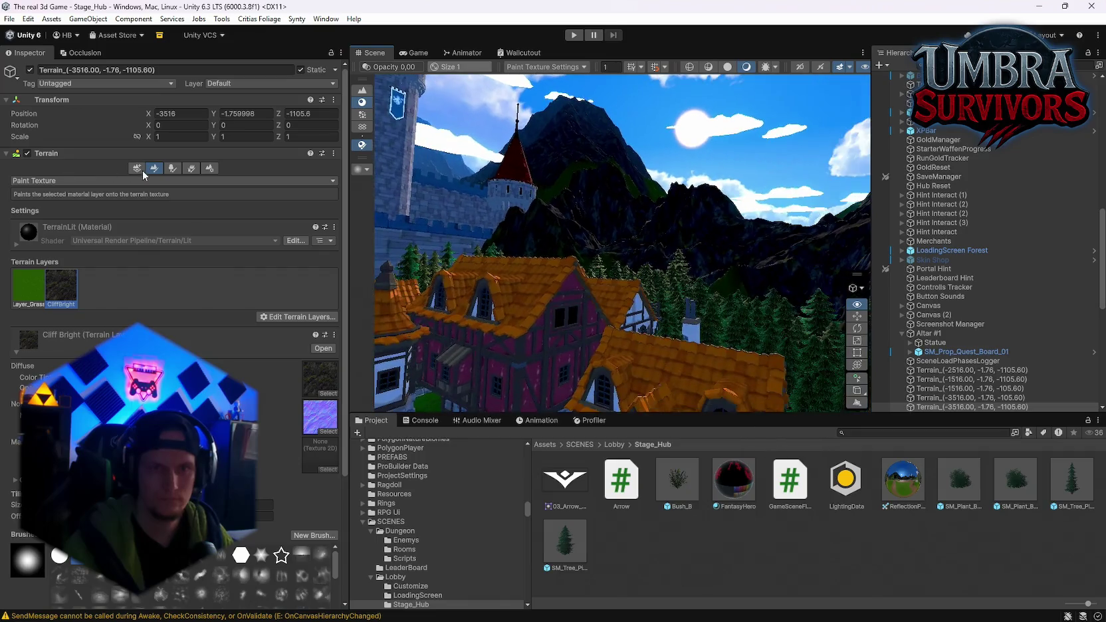
pyautogui.click(648, 186)
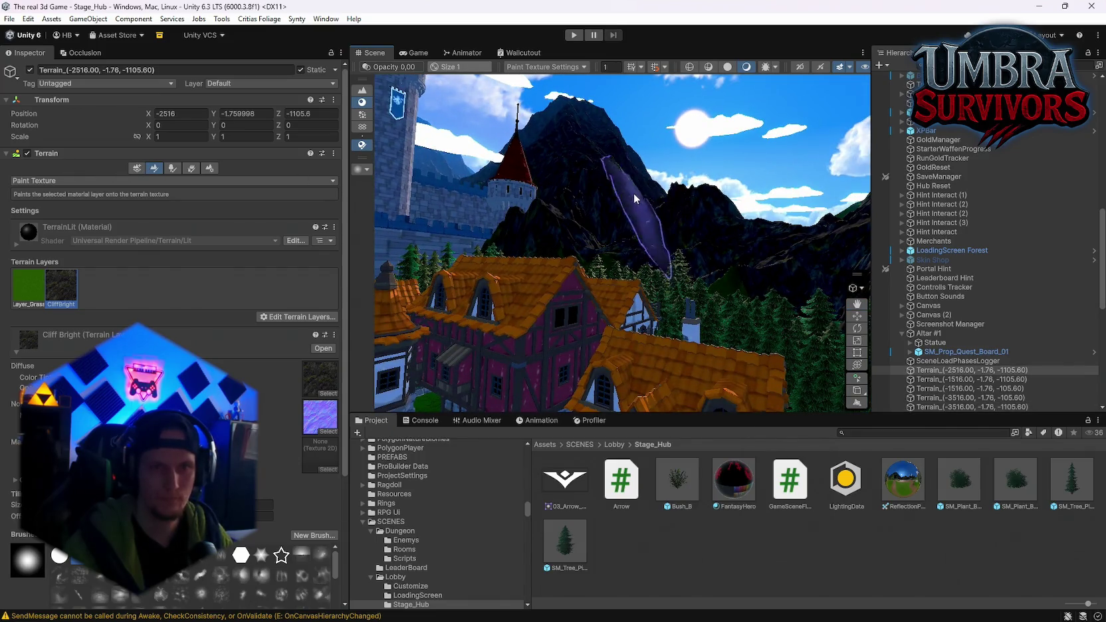
pyautogui.moveTo(587, 230)
pyautogui.mouseDown()
pyautogui.moveTo(936, 187)
pyautogui.moveTo(937, 219)
pyautogui.moveTo(531, 257)
pyautogui.moveTo(203, 216)
pyautogui.moveTo(667, 221)
pyautogui.mouseUp()
pyautogui.click(630, 302)
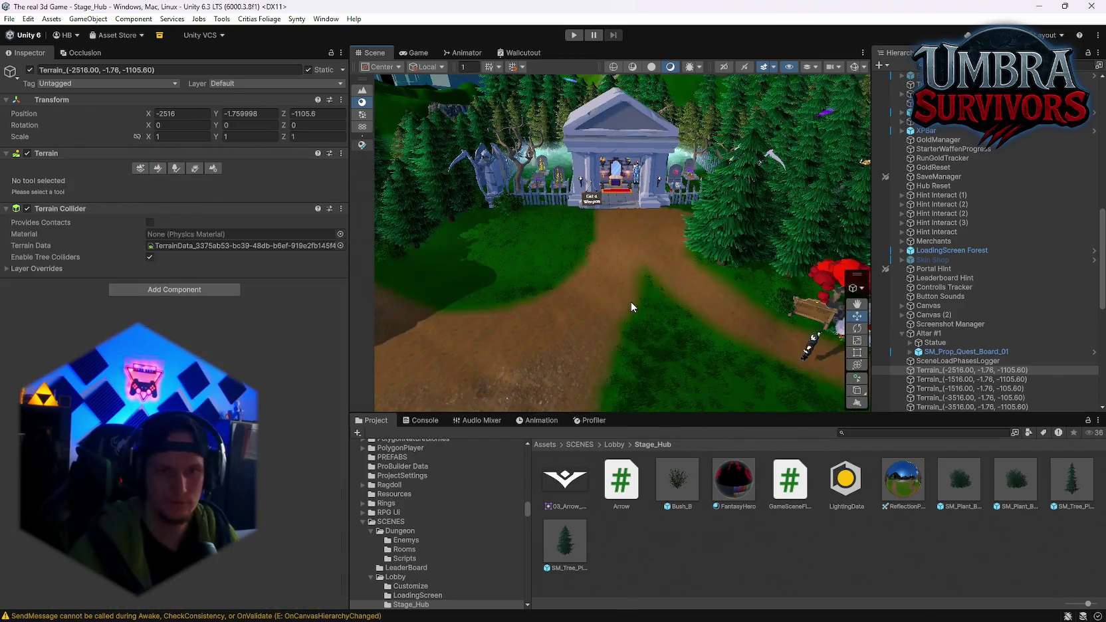
pyautogui.click(158, 168)
pyautogui.moveTo(505, 159); pyautogui.dragTo(660, 139)
pyautogui.click(56, 326)
# Add the snow terrain layer through Edit Terrain Layers > Add Layer, searching 'snow'.
pyautogui.moveTo(531, 199); pyautogui.dragTo(621, 110)
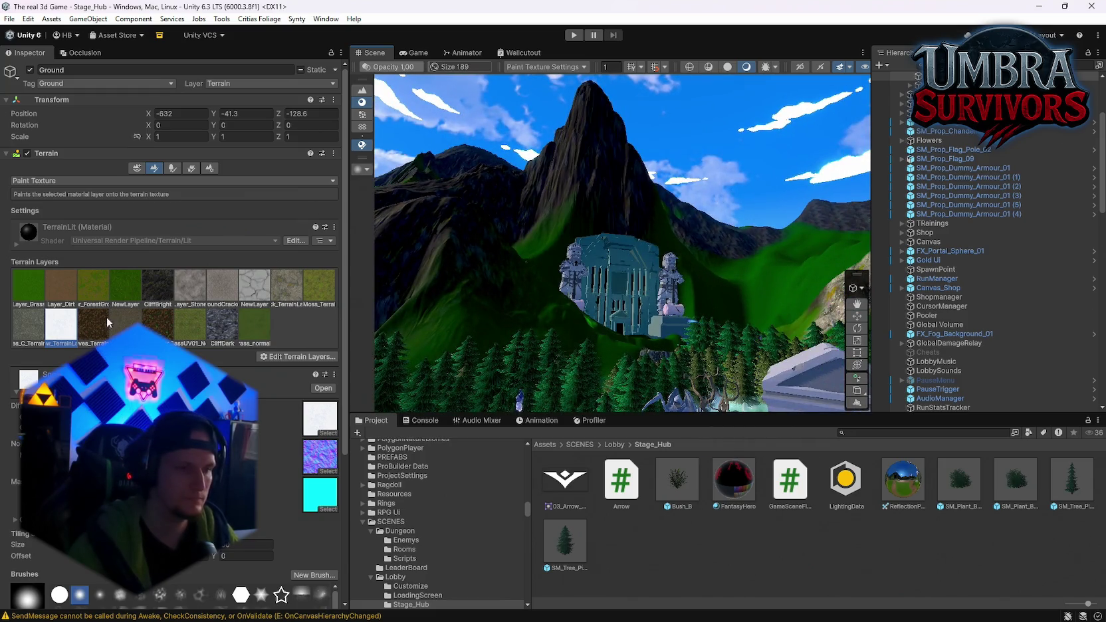
pyautogui.scroll(-5, 172, 332)
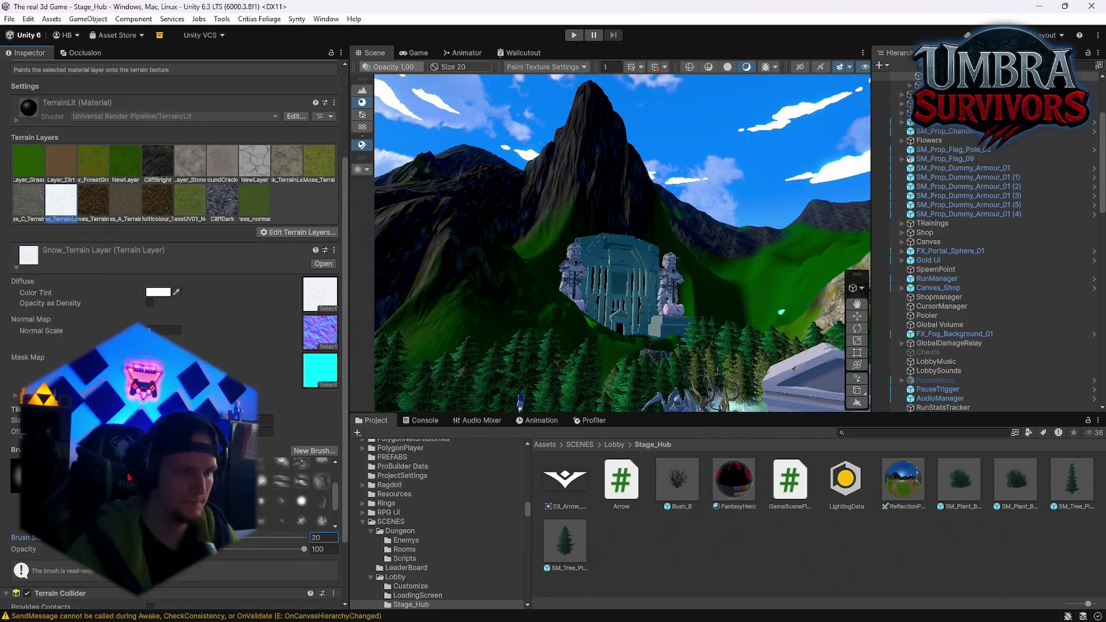
pyautogui.click(298, 232)
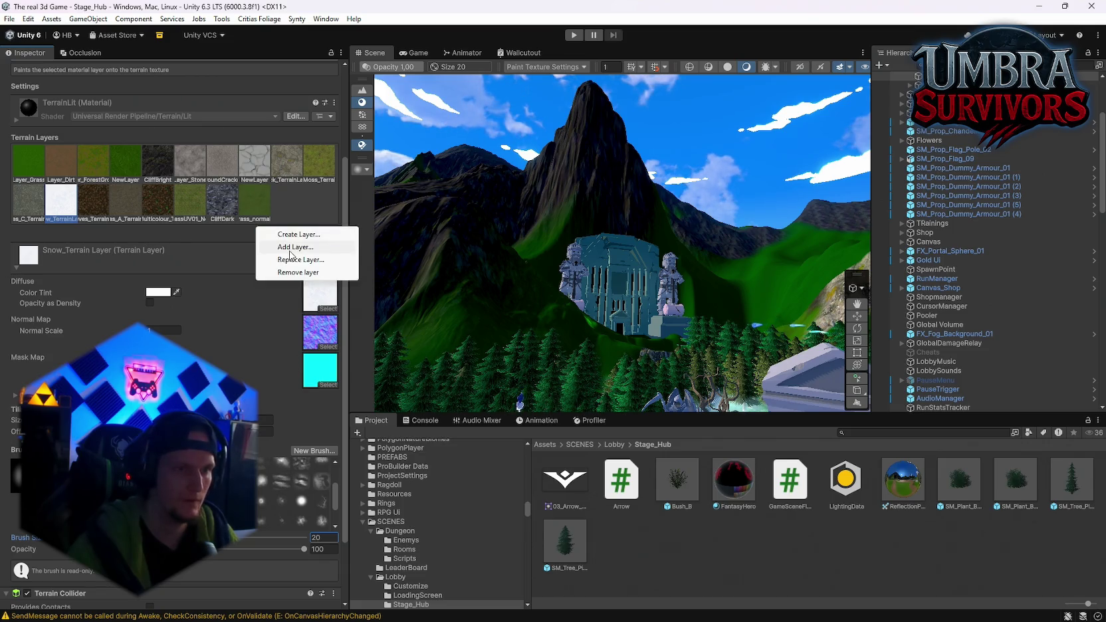
pyautogui.click(293, 259)
pyautogui.write('snow')
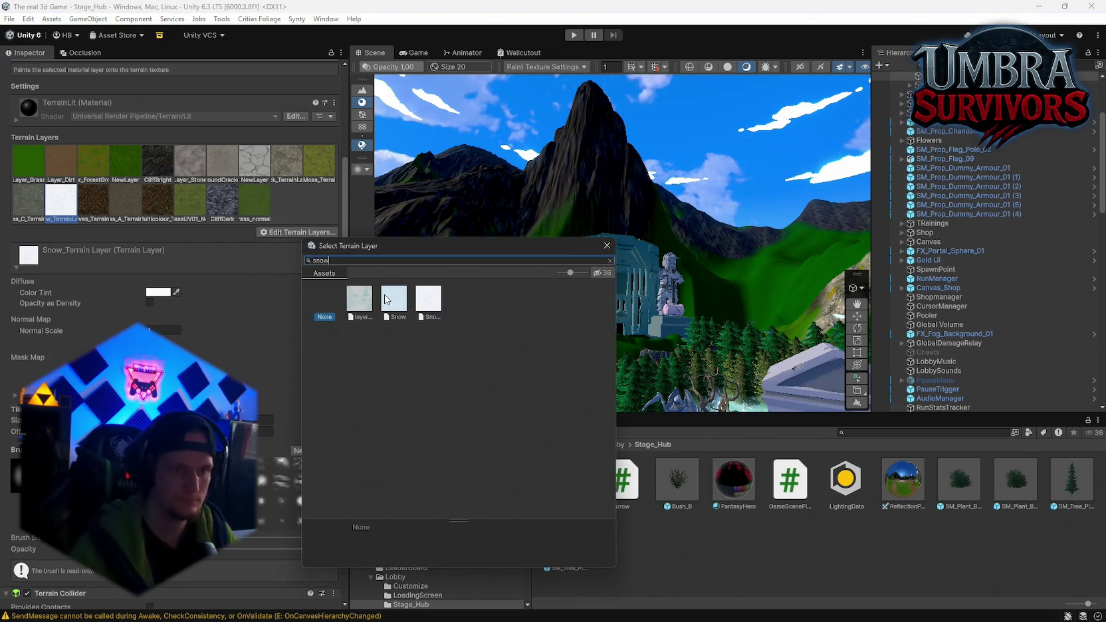
pyautogui.doubleClick(366, 301)
pyautogui.moveTo(469, 209)
pyautogui.mouseDown()
pyautogui.moveTo(634, 210)
pyautogui.moveTo(617, 308)
pyautogui.moveTo(625, 338)
pyautogui.moveTo(605, 287)
pyautogui.moveTo(617, 282)
pyautogui.moveTo(655, 322)
pyautogui.moveTo(603, 262)
pyautogui.moveTo(647, 274)
pyautogui.moveTo(591, 272)
pyautogui.moveTo(632, 244)
pyautogui.mouseUp()
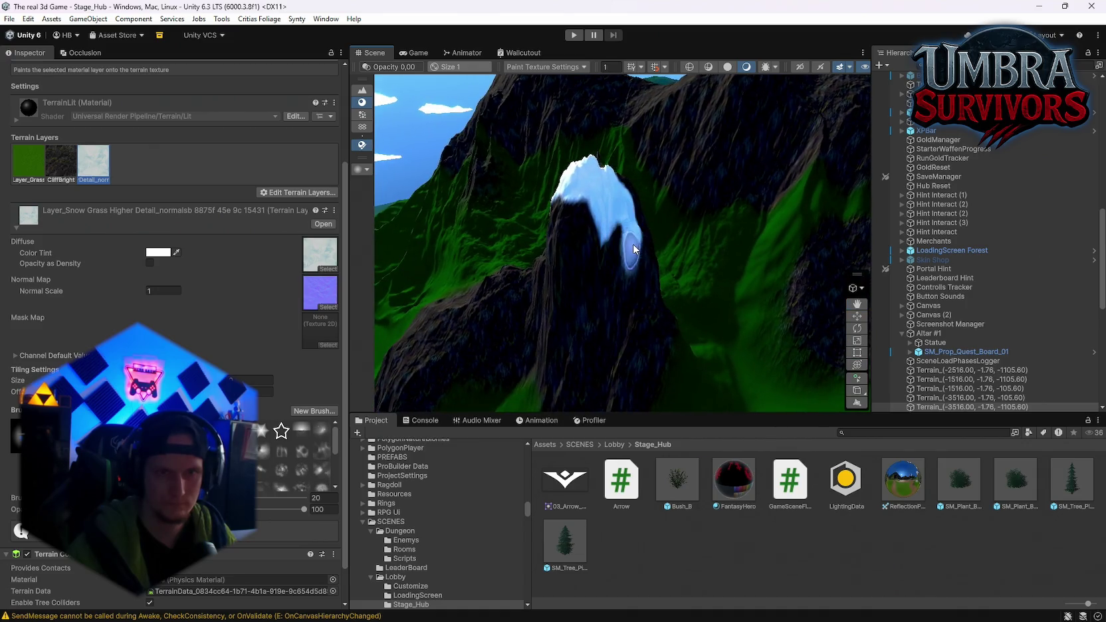
# Snow the hub's peak, then reset the brush to full opacity and size 20 and snow the far mountain peak.
pyautogui.press('f')
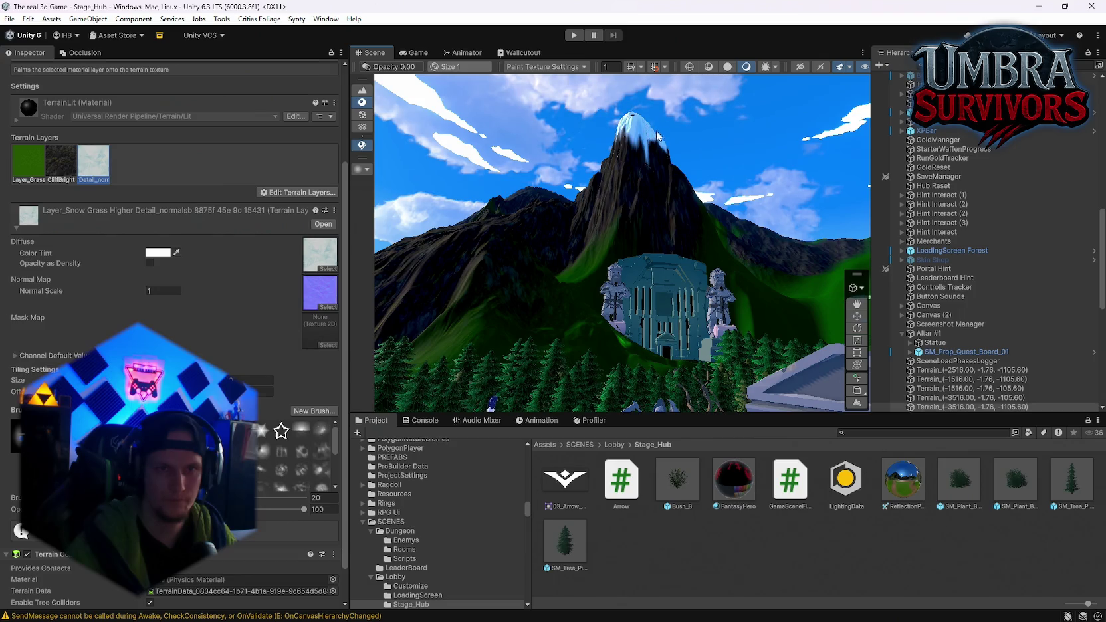
pyautogui.moveTo(629, 121); pyautogui.dragTo(627, 141)
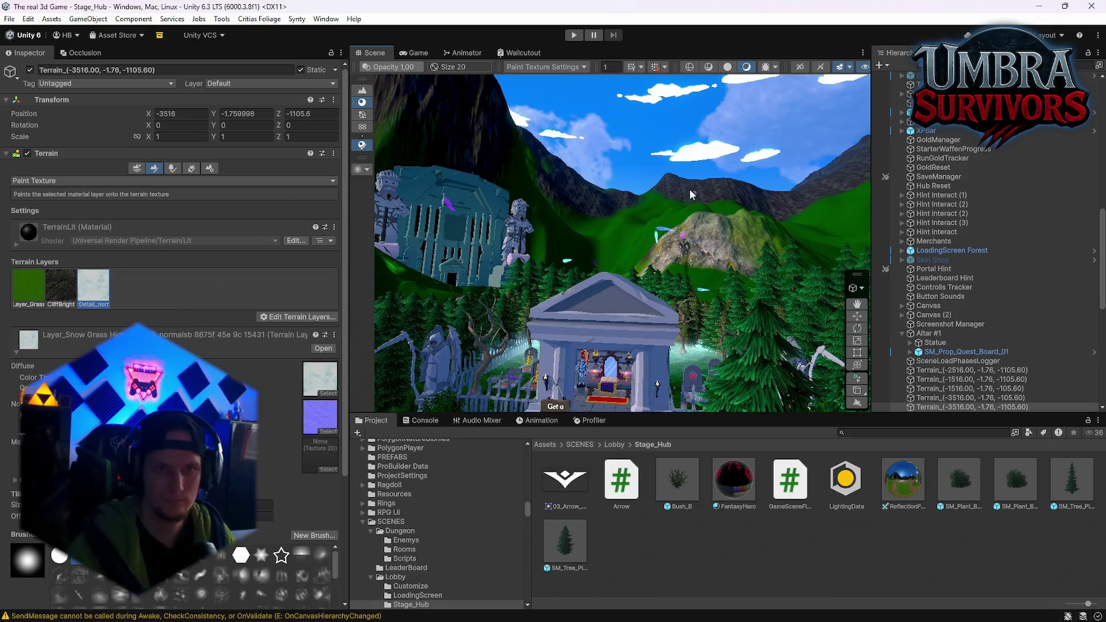
pyautogui.click(668, 173)
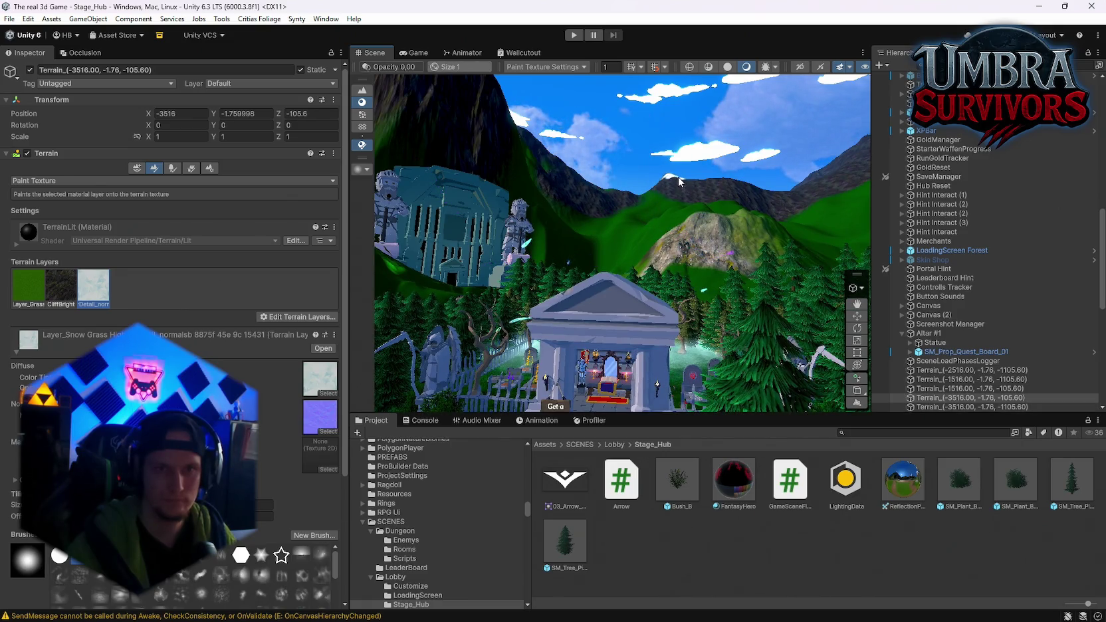
pyautogui.moveTo(699, 179)
pyautogui.mouseDown()
pyautogui.moveTo(716, 184)
pyautogui.moveTo(667, 168)
pyautogui.moveTo(676, 171)
pyautogui.mouseUp()
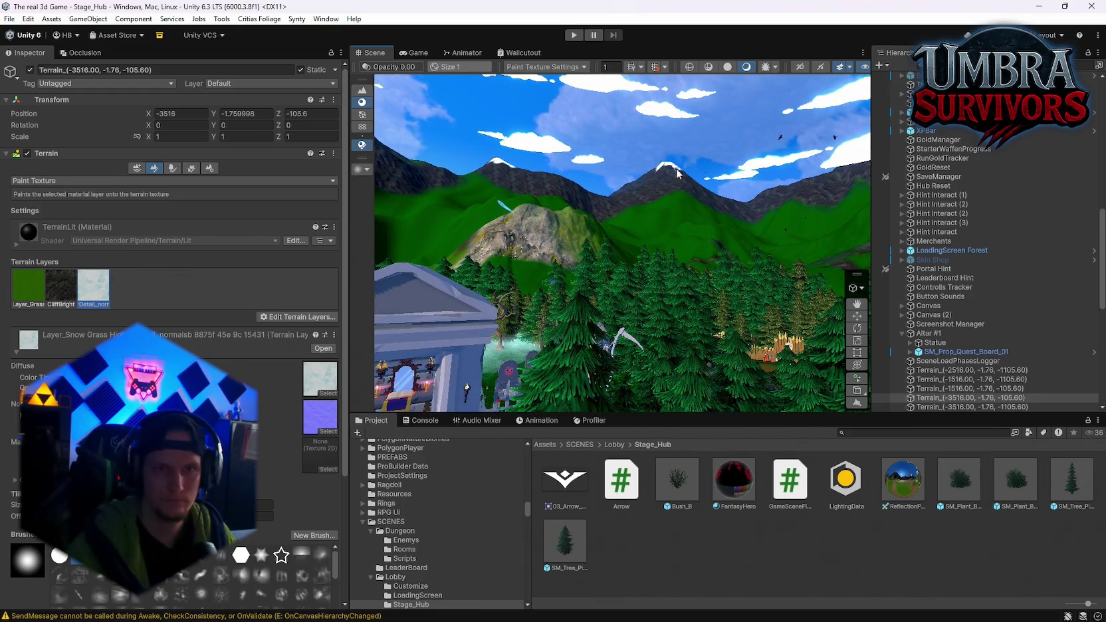
pyautogui.press('s')
pyautogui.moveTo(650, 174); pyautogui.dragTo(667, 170)
# Select the Ground terrain, then the terrain tile behind the castle, to paint its peaks.
pyautogui.scroll(10, 684, 173)
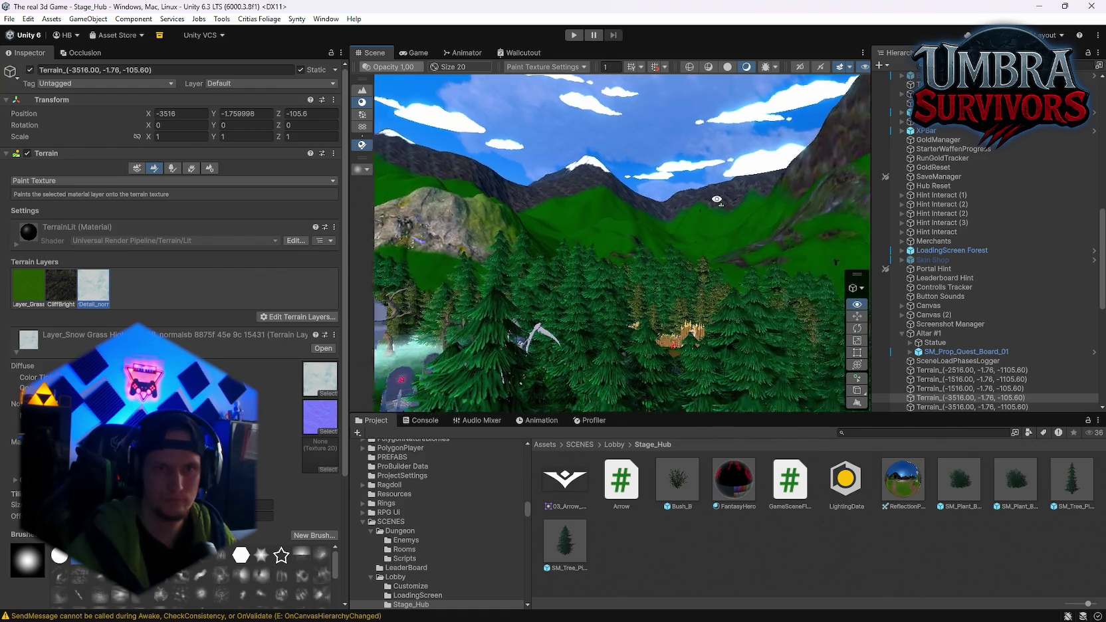
pyautogui.click(666, 145)
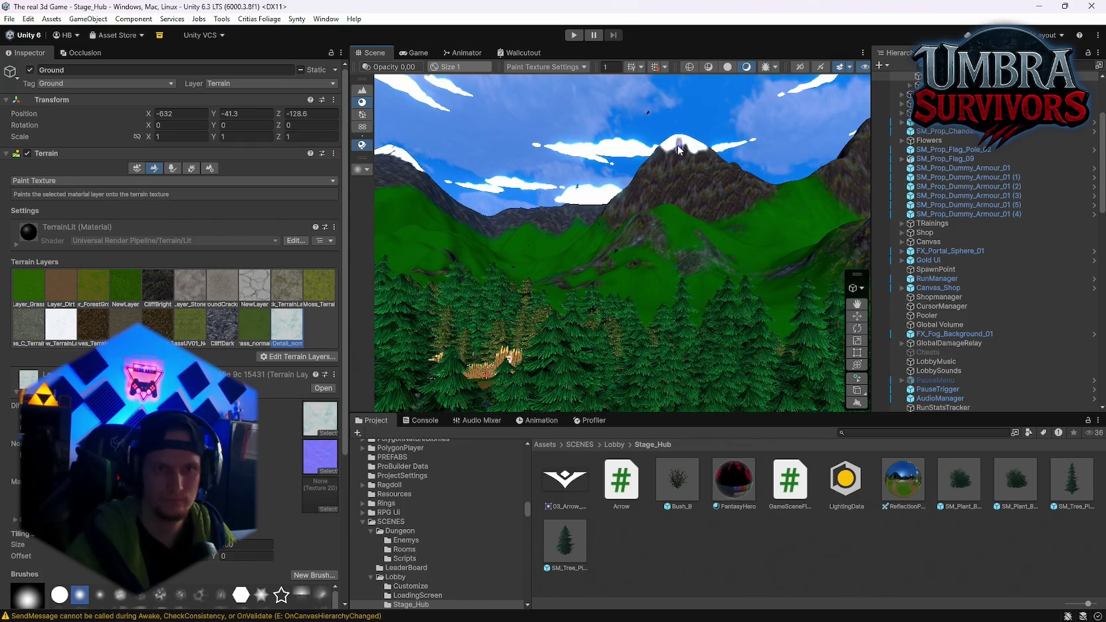
pyautogui.click(659, 151)
pyautogui.click(767, 194)
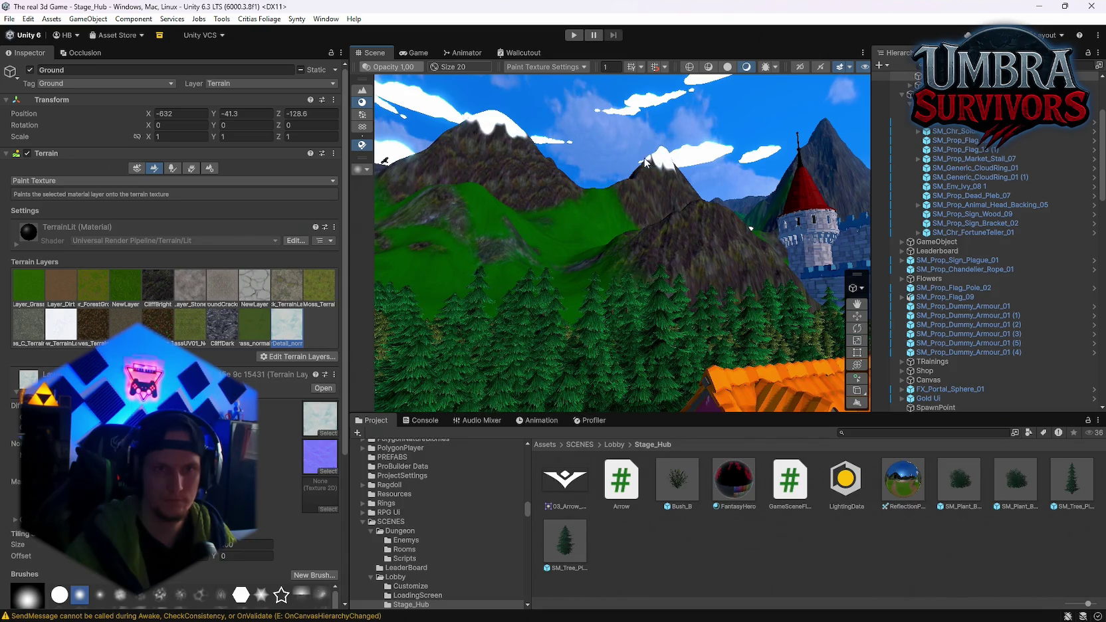
pyautogui.moveTo(649, 159); pyautogui.dragTo(708, 149)
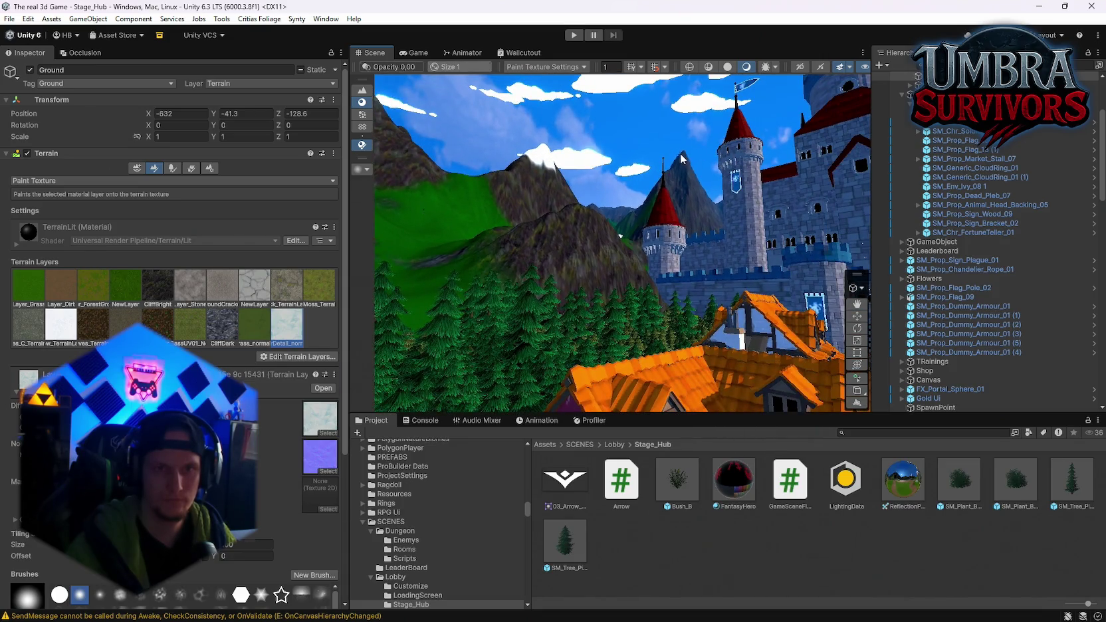
pyautogui.click(681, 158)
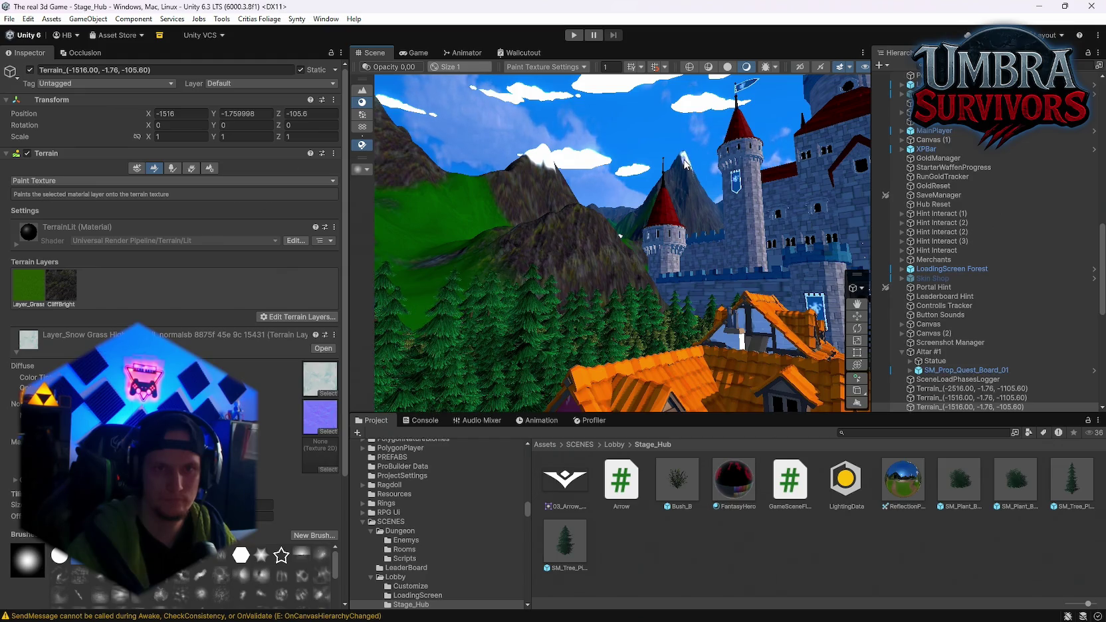
pyautogui.moveTo(676, 165); pyautogui.dragTo(653, 161)
pyautogui.click(647, 158)
pyautogui.click(650, 160)
pyautogui.click(653, 161)
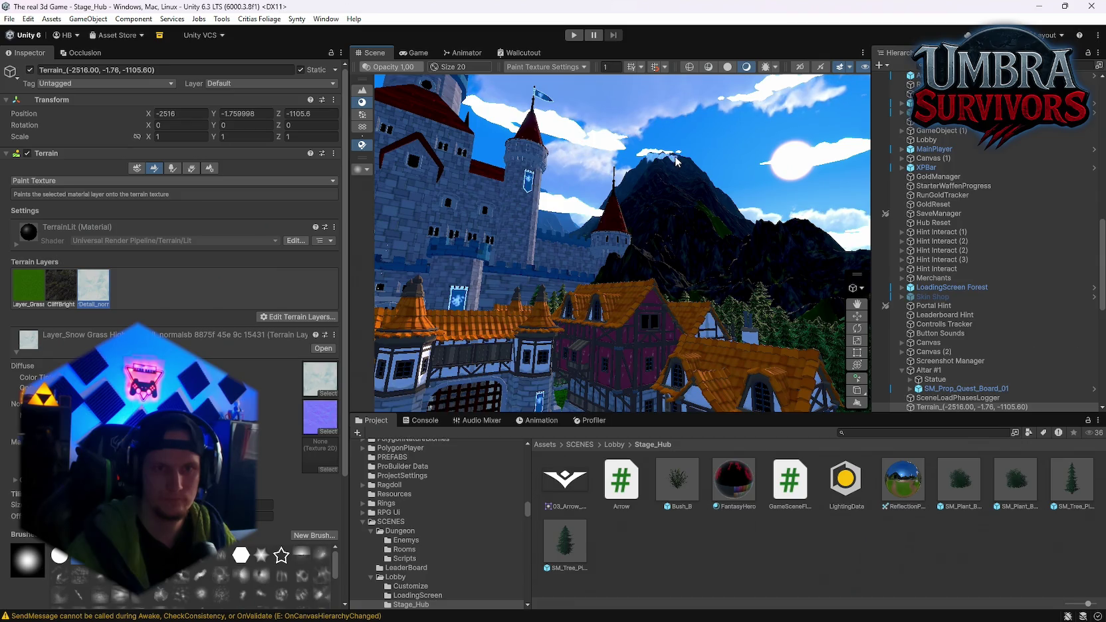
# Sweep around the temple valley's ridges, then select the Ground terrain beside the temple.
pyautogui.click(675, 159)
pyautogui.click(679, 165)
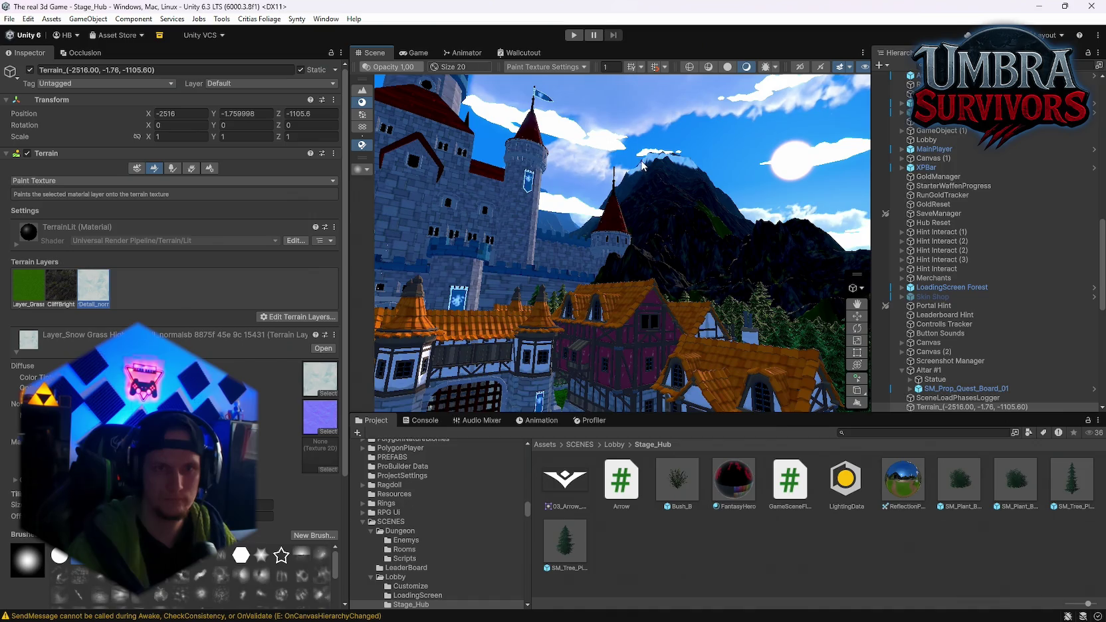
pyautogui.moveTo(684, 165); pyautogui.dragTo(591, 176)
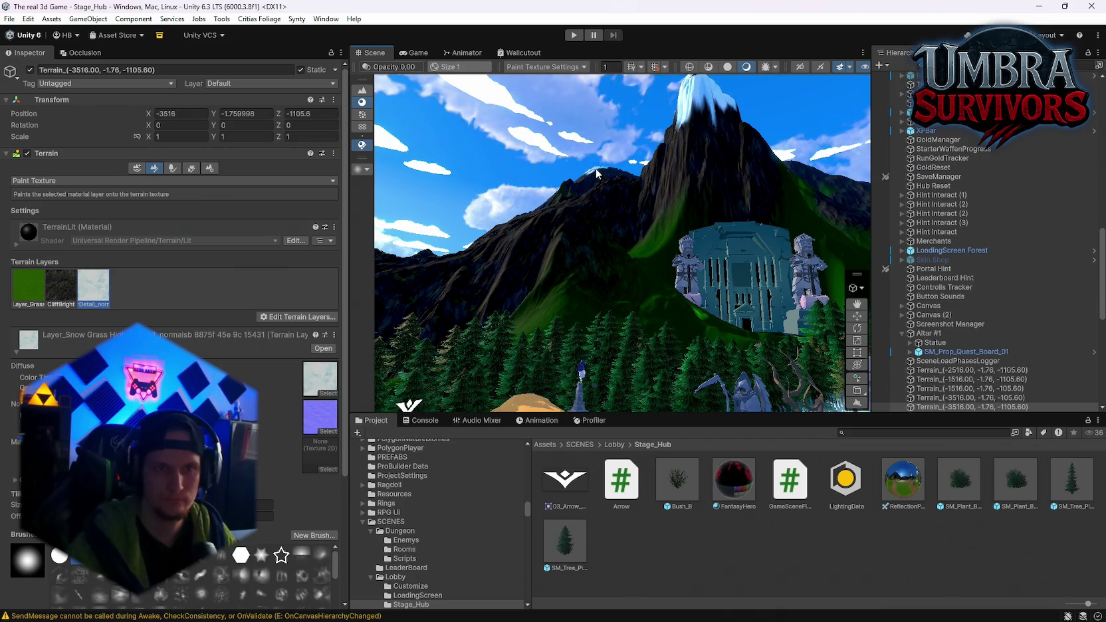
pyautogui.moveTo(600, 174)
pyautogui.mouseDown()
pyautogui.moveTo(956, 220)
pyautogui.moveTo(1076, 221)
pyautogui.moveTo(32, 219)
pyautogui.mouseUp()
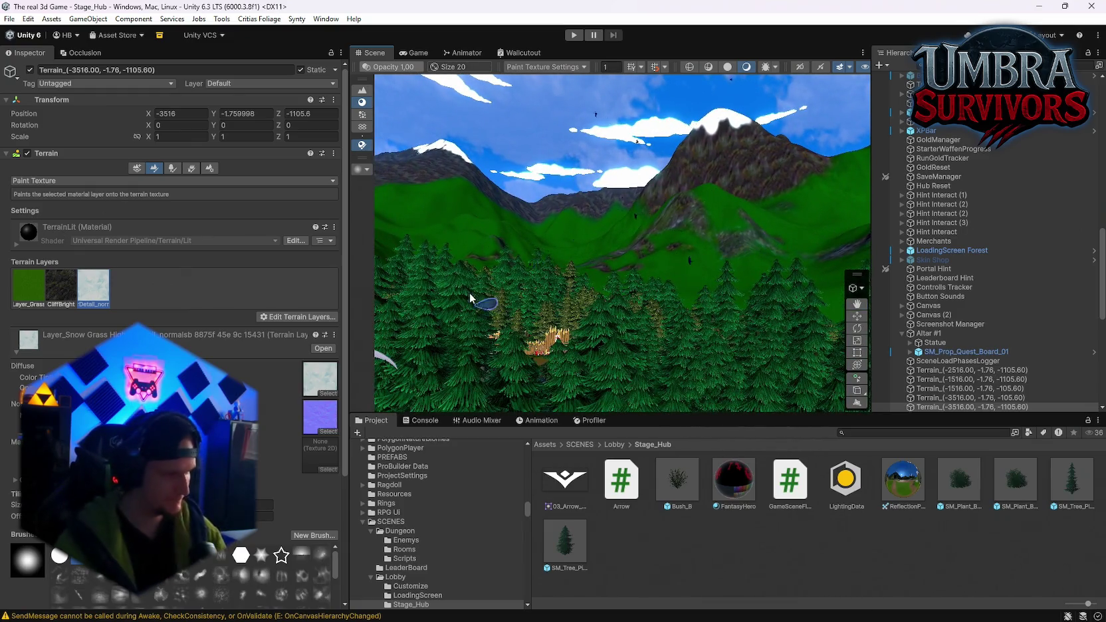
pyautogui.moveTo(712, 273)
pyautogui.mouseDown()
pyautogui.moveTo(754, 246)
pyautogui.moveTo(885, 233)
pyautogui.moveTo(879, 209)
pyautogui.moveTo(274, 143)
pyautogui.moveTo(379, 195)
pyautogui.mouseUp()
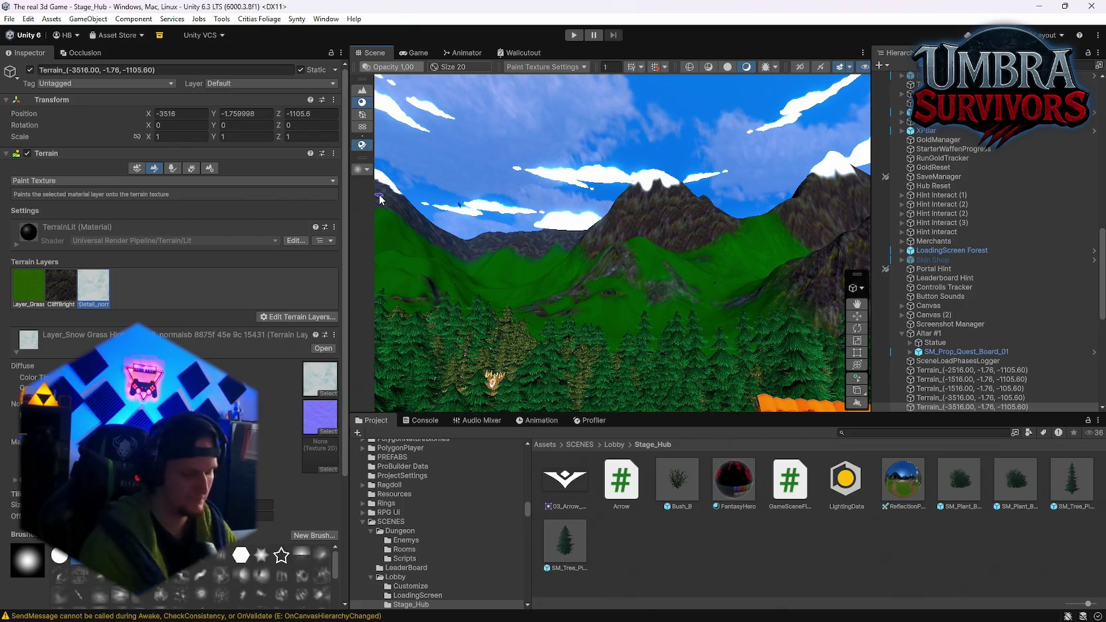
pyautogui.moveTo(382, 204); pyautogui.dragTo(562, 244)
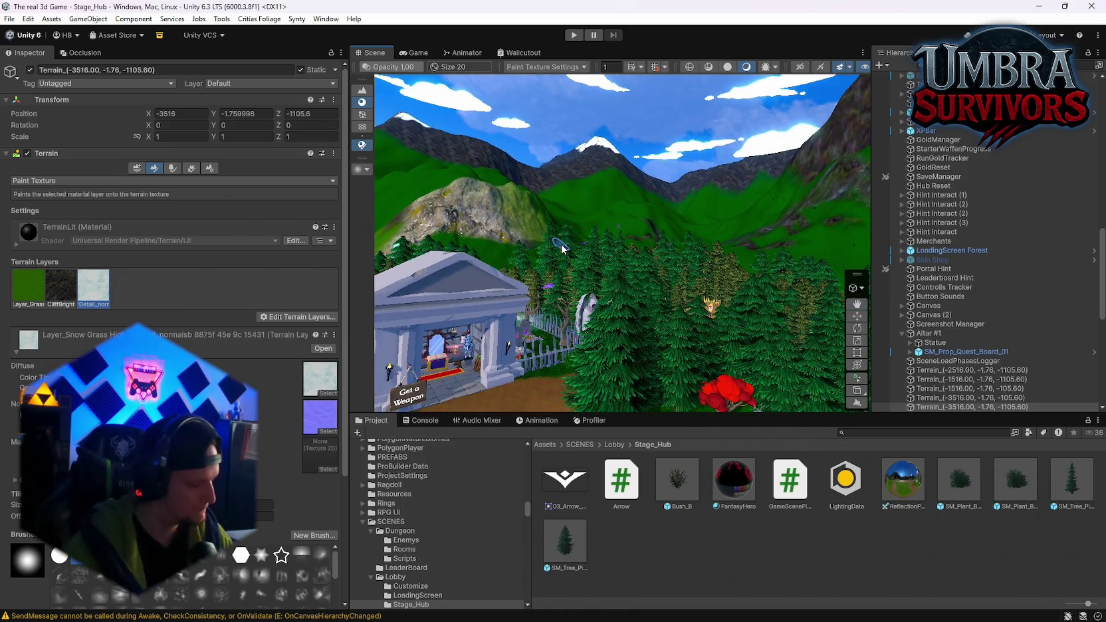
pyautogui.moveTo(602, 228)
pyautogui.mouseDown()
pyautogui.moveTo(373, 237)
pyautogui.moveTo(667, 327)
pyautogui.mouseUp()
pyautogui.click(667, 327)
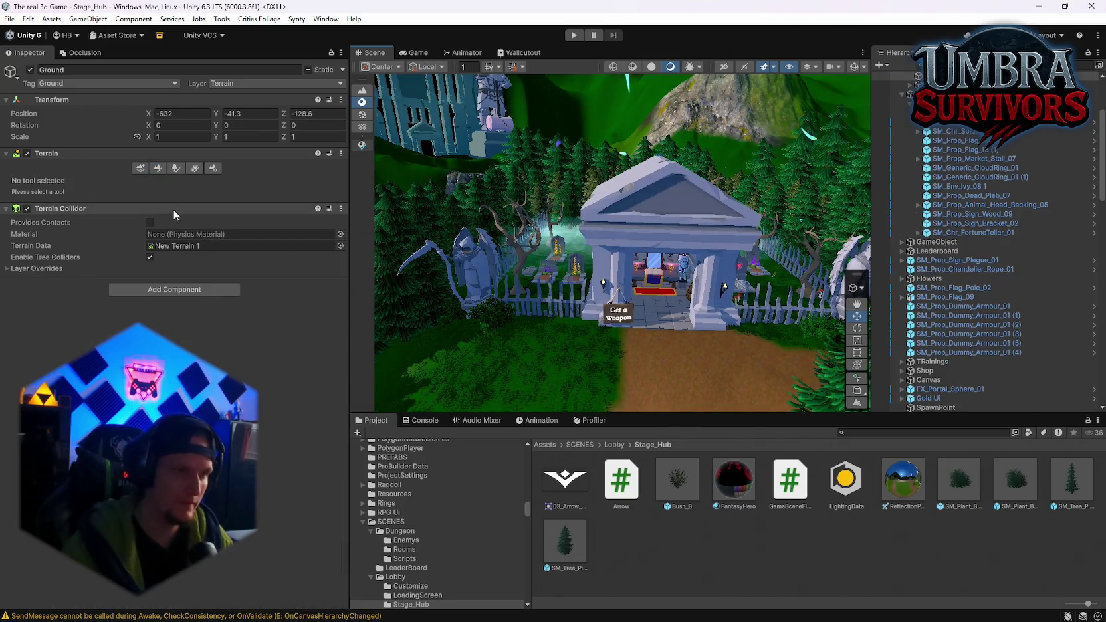
# Turn on Paint Texture for the Ground terrain and pick the Moss_Terrain layer.
pyautogui.click(158, 168)
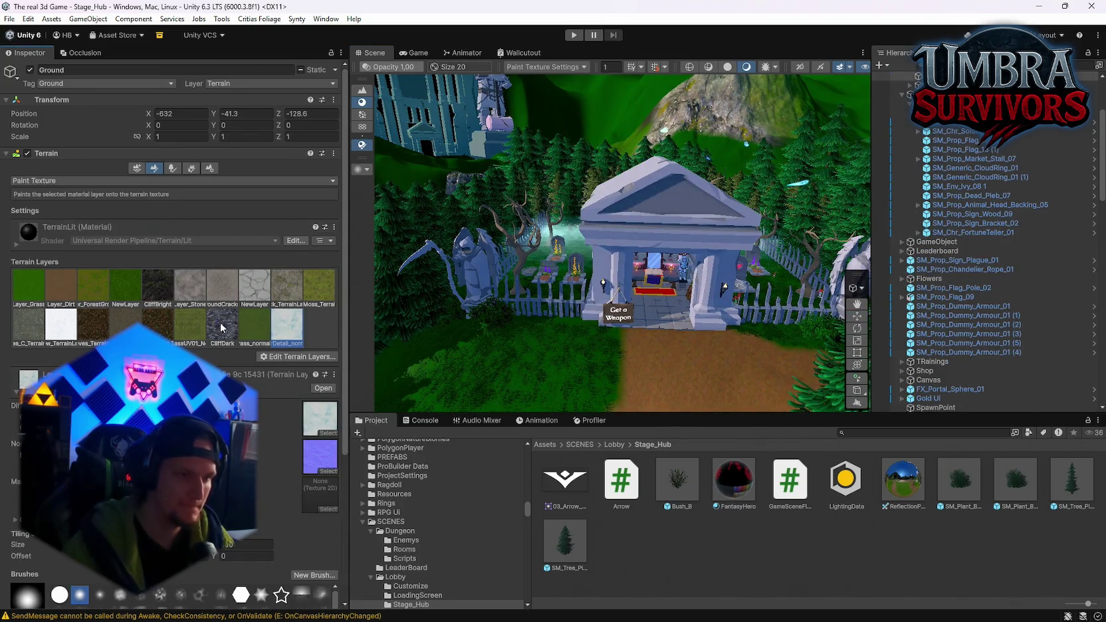
pyautogui.click(311, 294)
pyautogui.moveTo(465, 265)
pyautogui.mouseDown()
pyautogui.moveTo(619, 169)
pyautogui.moveTo(577, 319)
pyautogui.mouseUp()
pyautogui.press('w')
pyautogui.click(157, 170)
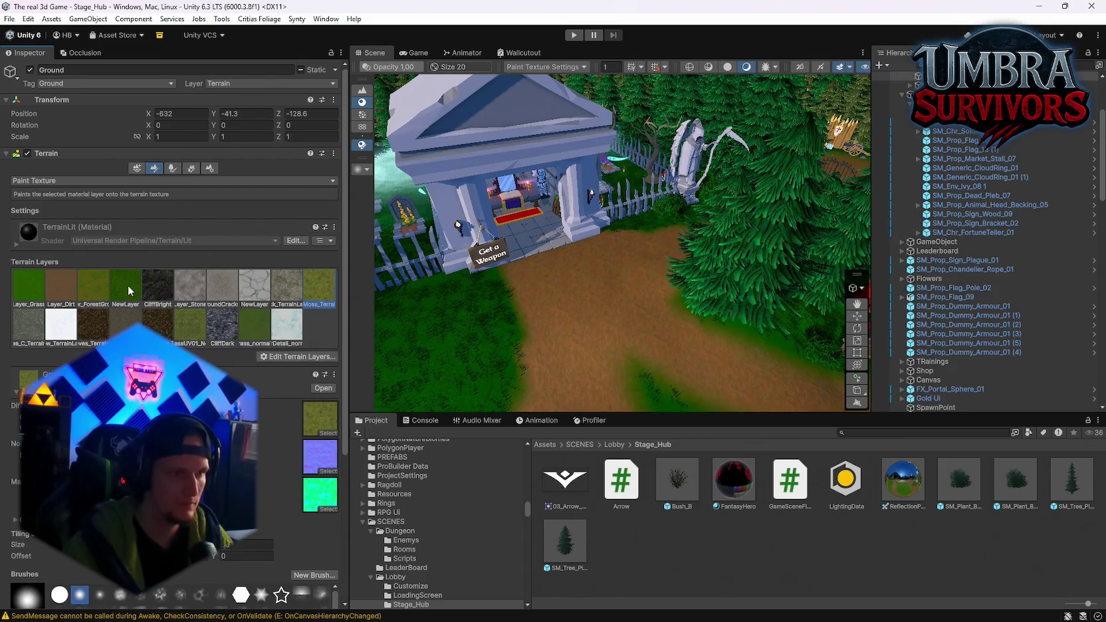
# Select the mountain tile Terrain_(-3516,-1.76,-1105.60) behind the temple for CliffDark painting.
pyautogui.moveTo(466, 233)
pyautogui.mouseDown()
pyautogui.moveTo(522, 176)
pyautogui.moveTo(744, 380)
pyautogui.mouseUp()
pyautogui.click(522, 176)
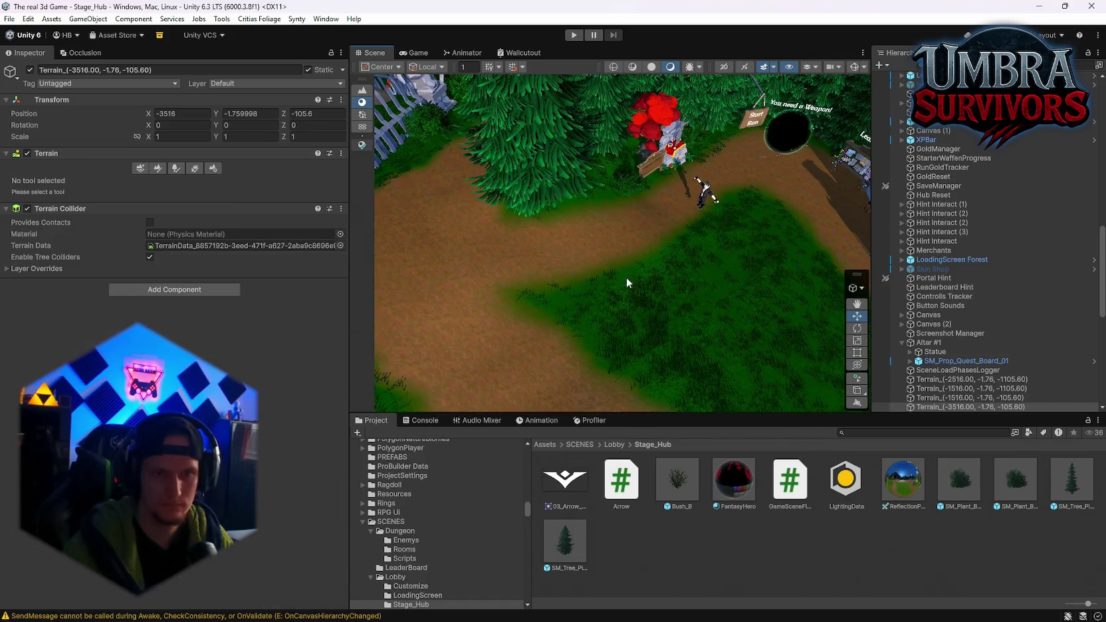
pyautogui.moveTo(626, 277); pyautogui.dragTo(570, 257)
pyautogui.click(522, 264)
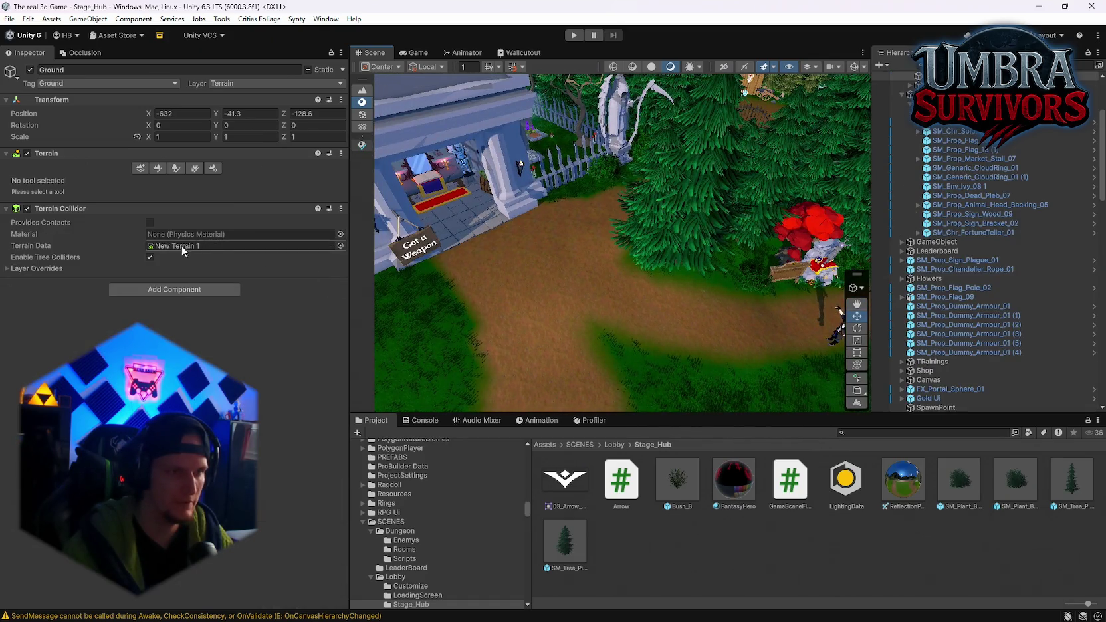
pyautogui.click(158, 168)
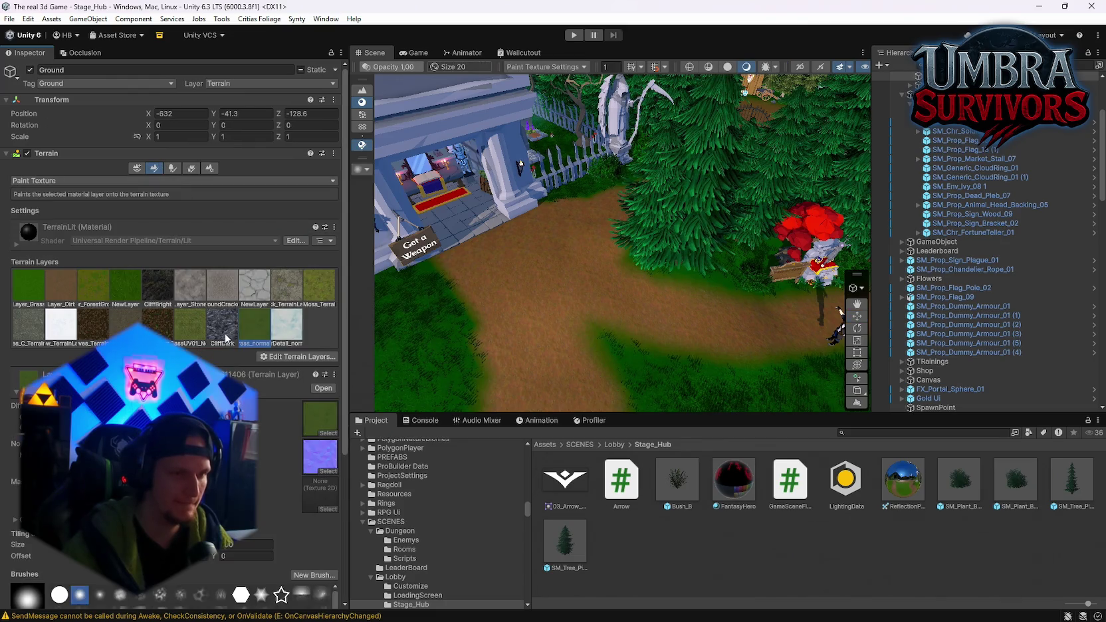
pyautogui.scroll(-5, 622, 243)
pyautogui.click(723, 230)
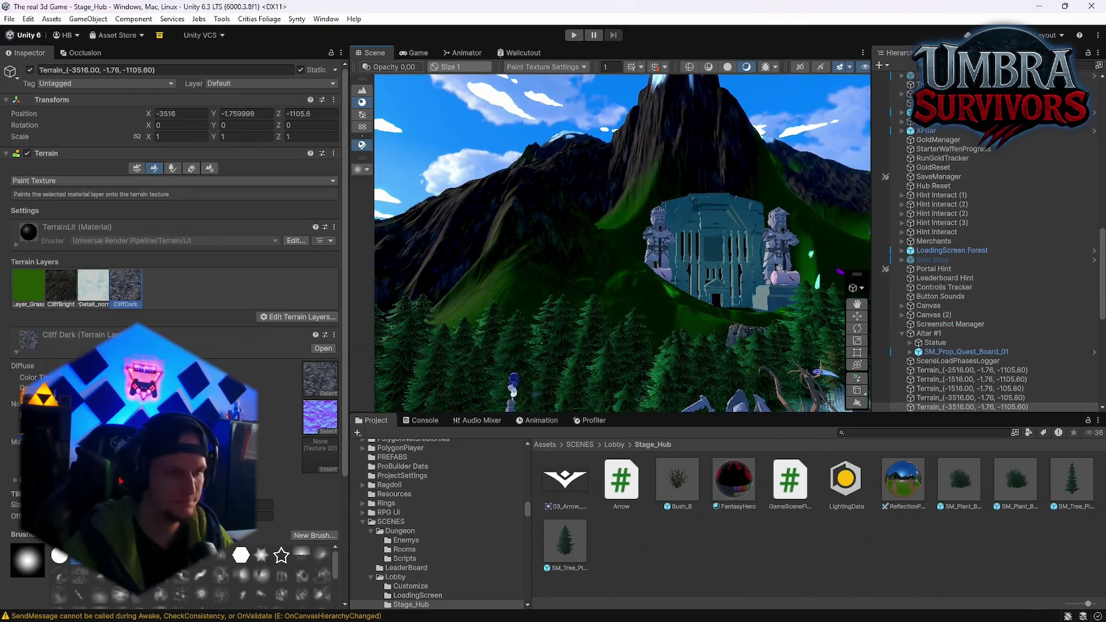
# Set the brush to opacity 2 and size 54 on the neighbouring mountain tile.
pyautogui.scroll(-5, 172, 299)
pyautogui.moveTo(15, 509); pyautogui.dragTo(26, 509)
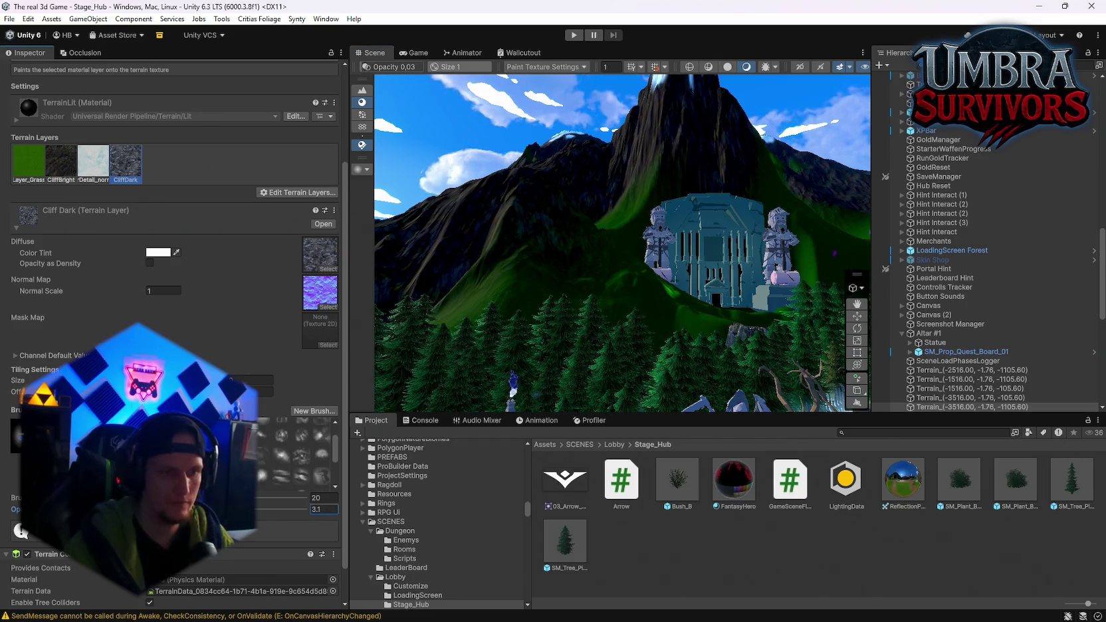
pyautogui.click(621, 229)
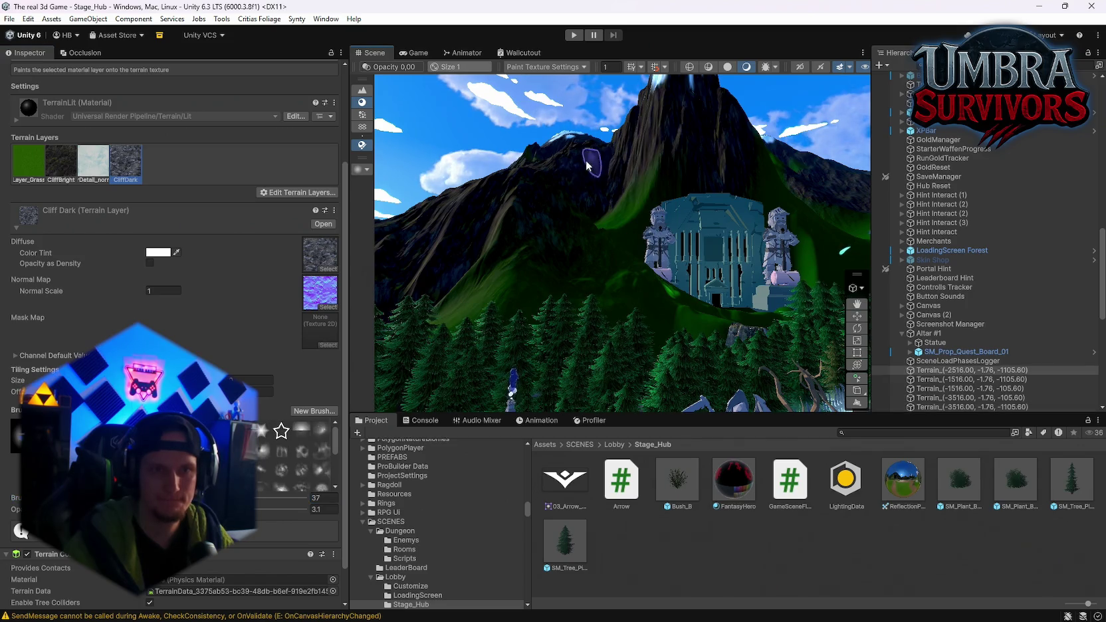
pyautogui.click(324, 508)
pyautogui.write('2')
pyautogui.press('Return')
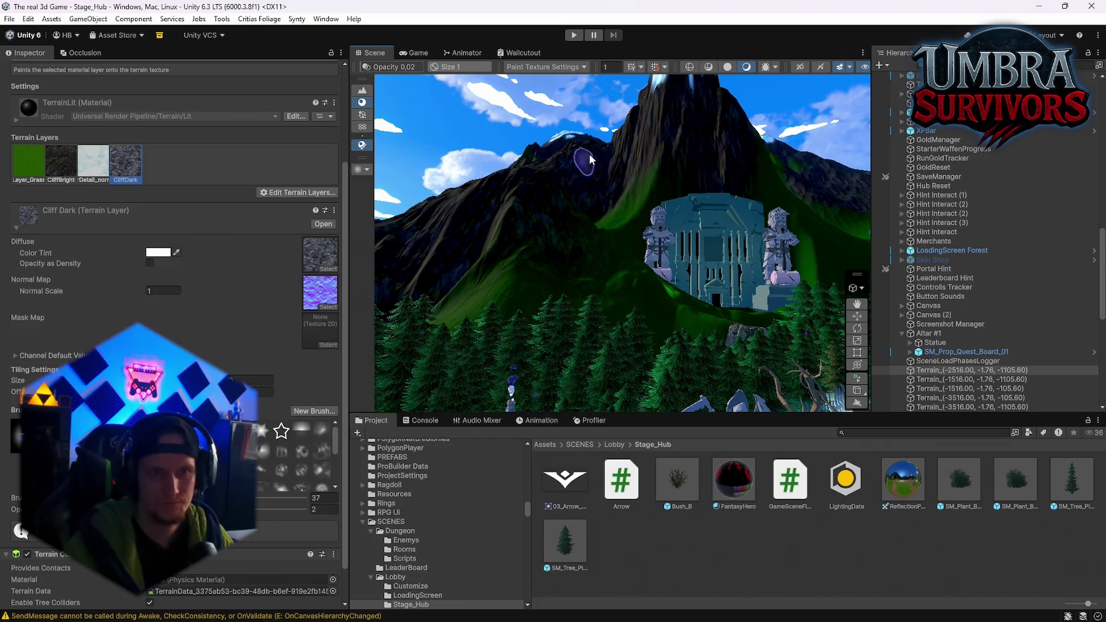
pyautogui.moveTo(575, 205); pyautogui.dragTo(564, 179)
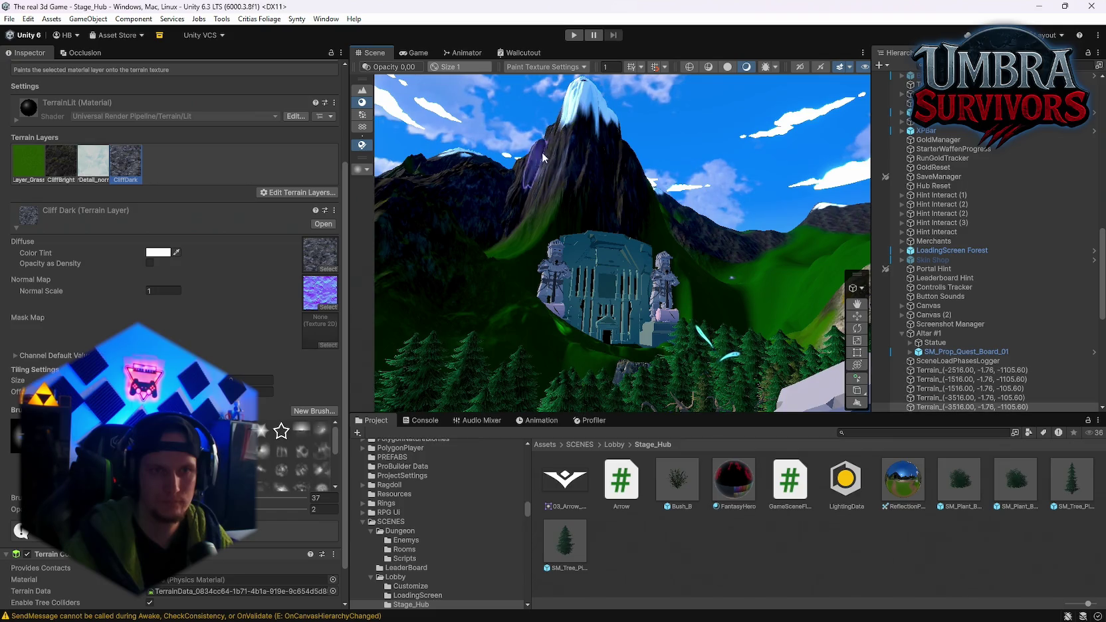
pyautogui.moveTo(200, 498); pyautogui.dragTo(216, 498)
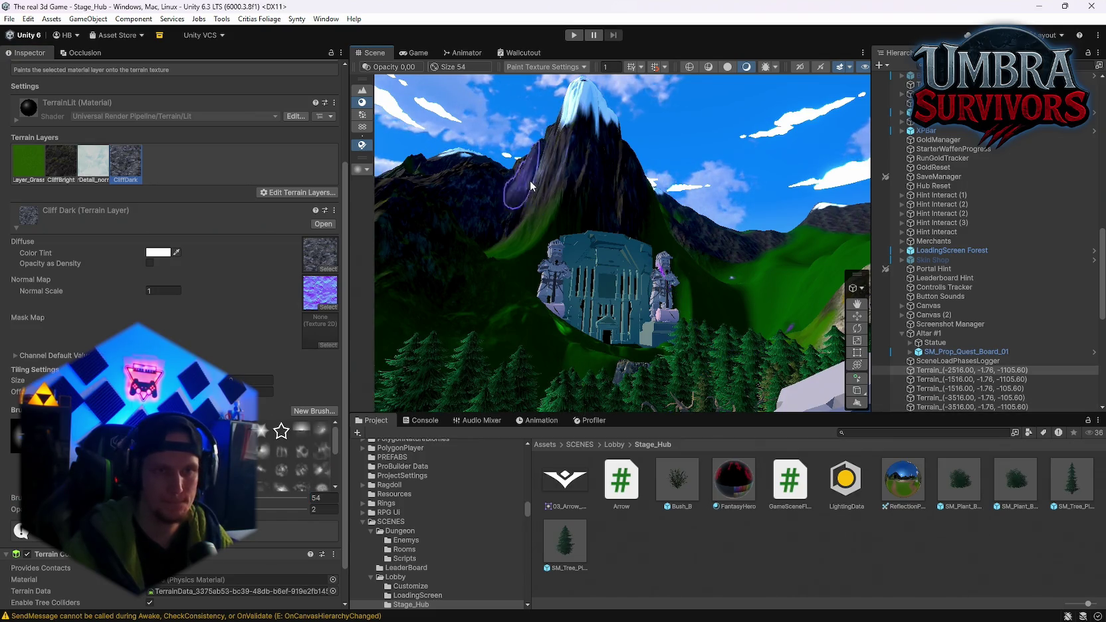
# Step through the adjacent mountain tiles and paint dark CliffDark patches over the snowy peak.
pyautogui.click(601, 178)
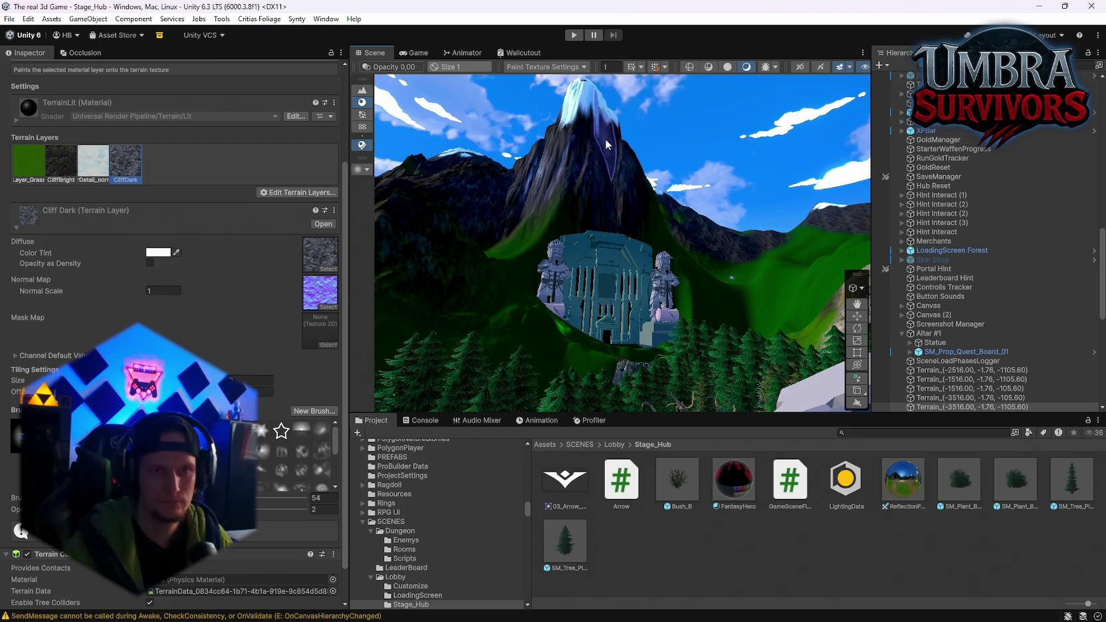
pyautogui.click(546, 134)
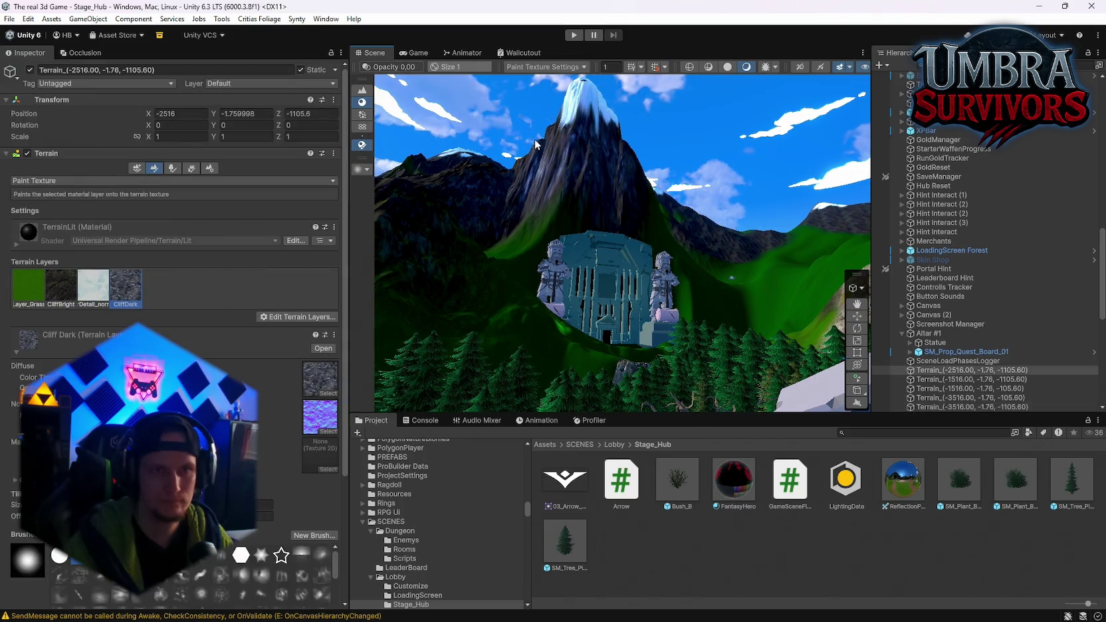
pyautogui.click(539, 140)
pyautogui.click(607, 146)
pyautogui.moveTo(639, 194); pyautogui.dragTo(711, 233)
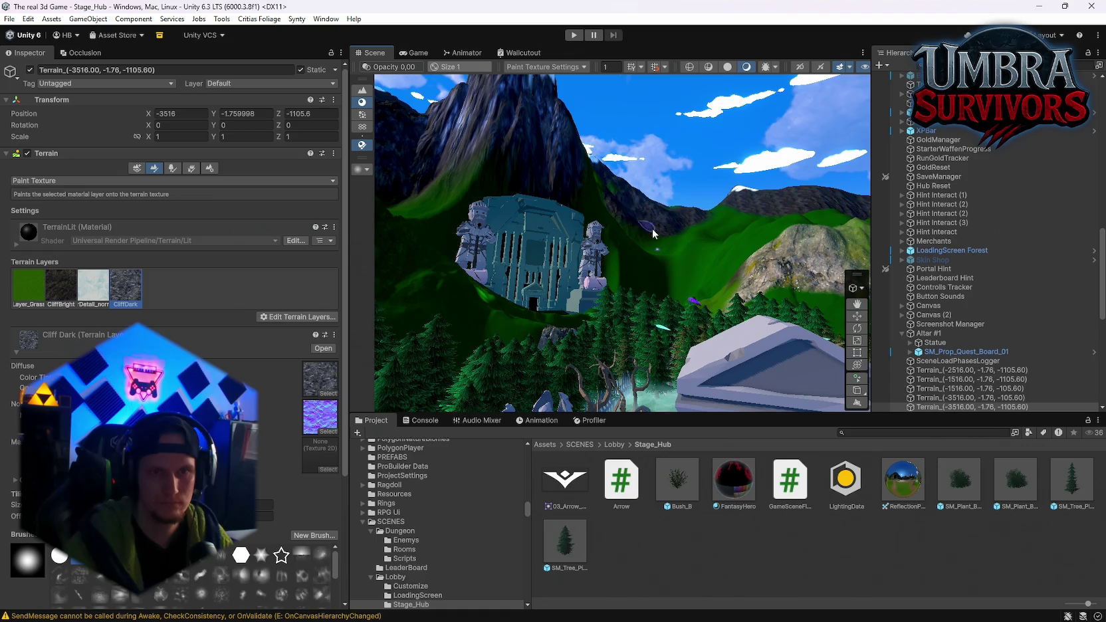
pyautogui.click(641, 222)
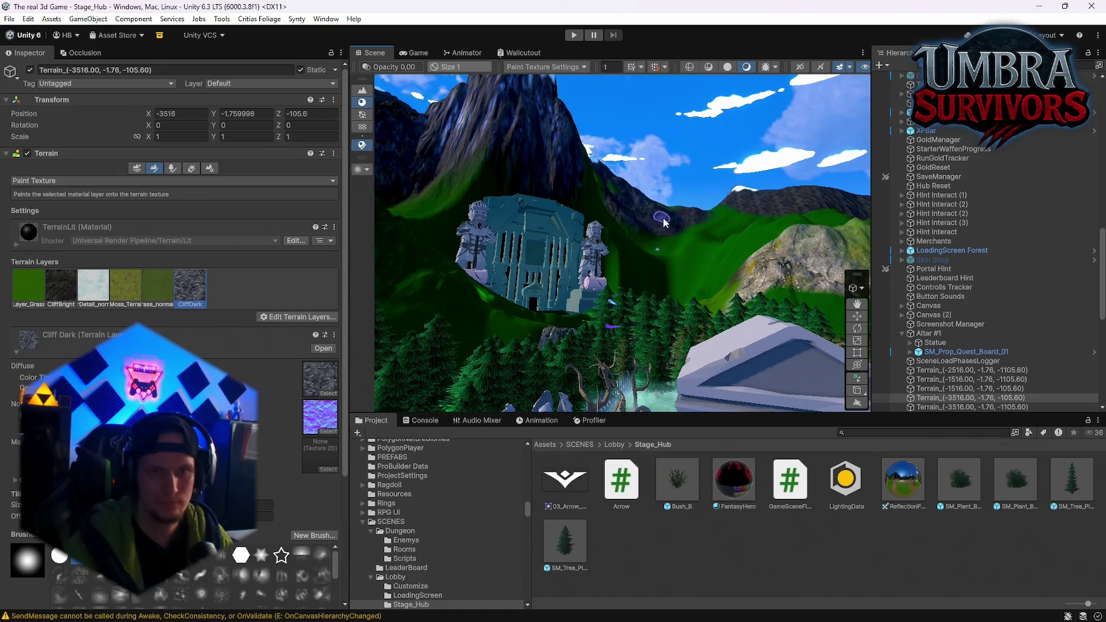
pyautogui.moveTo(684, 217)
pyautogui.mouseDown()
pyautogui.moveTo(765, 214)
pyautogui.moveTo(658, 218)
pyautogui.mouseUp()
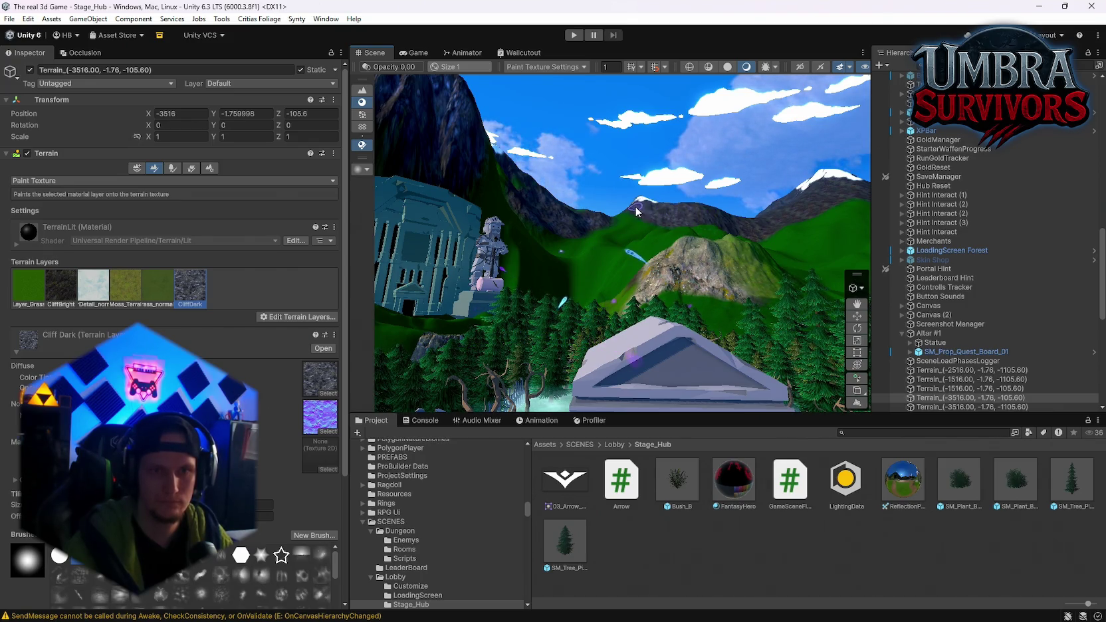
pyautogui.moveTo(719, 224); pyautogui.dragTo(556, 241)
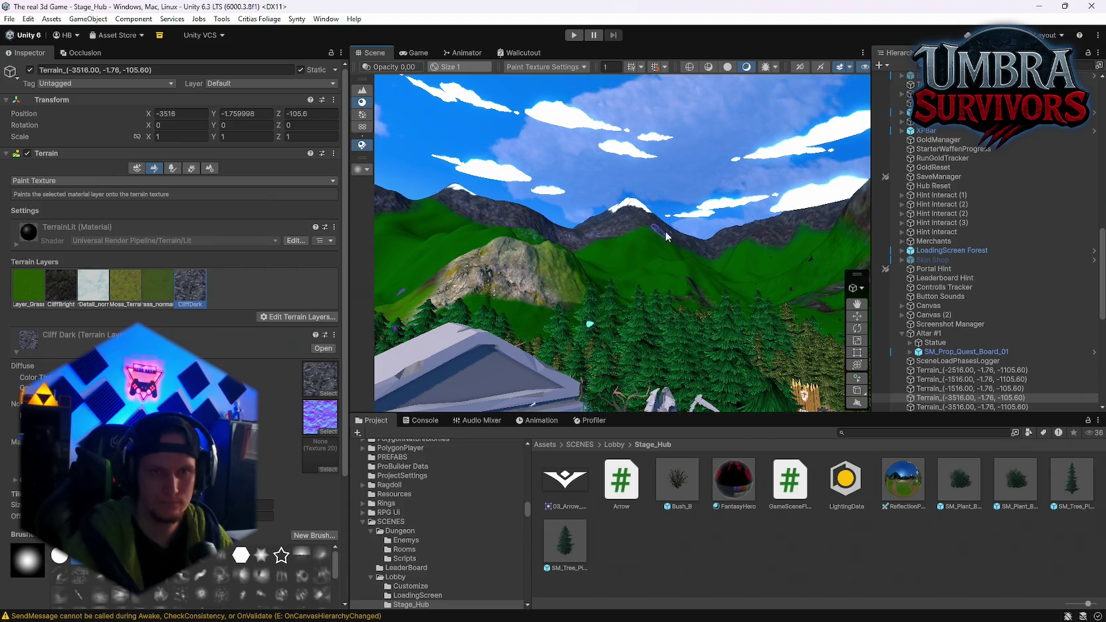
pyautogui.moveTo(702, 246); pyautogui.dragTo(599, 230)
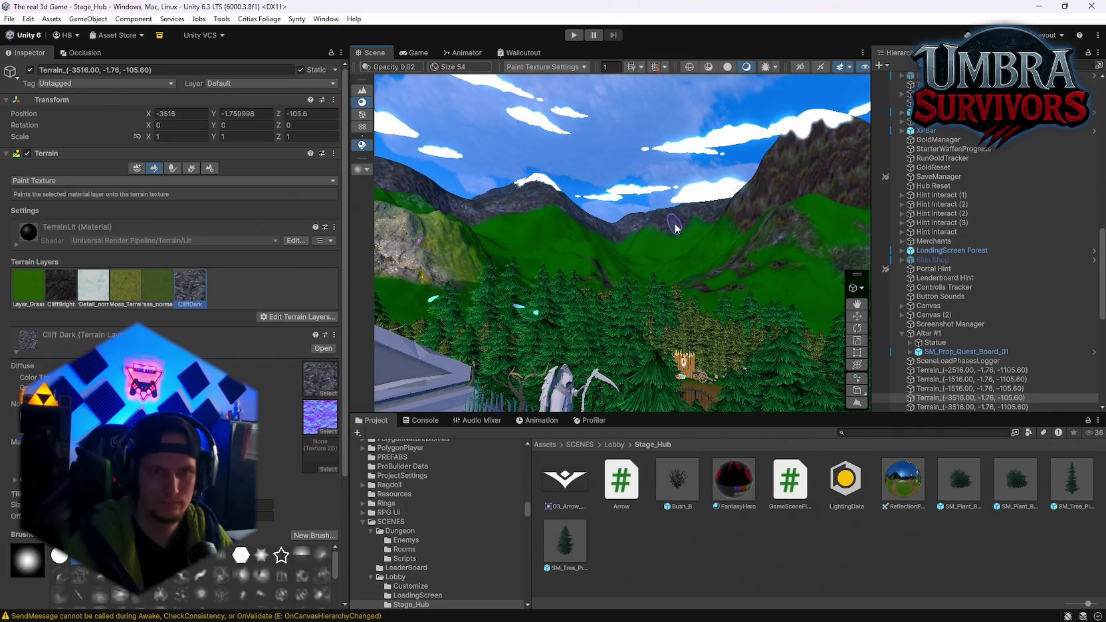
pyautogui.click(715, 214)
pyautogui.moveTo(715, 214); pyautogui.dragTo(681, 214)
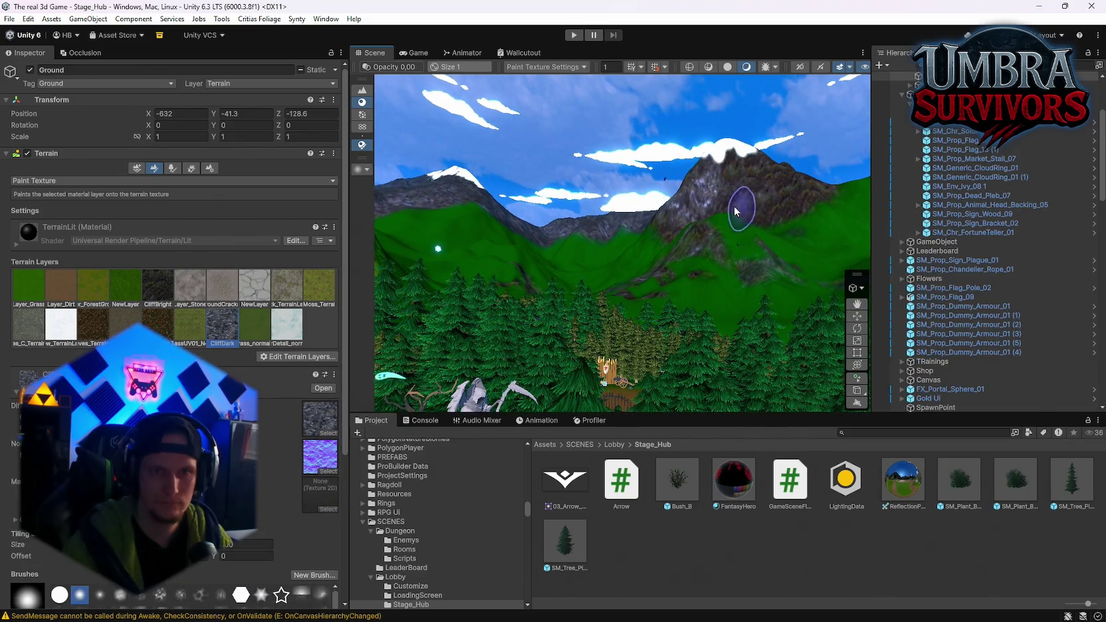
pyautogui.moveTo(735, 159)
pyautogui.mouseDown()
pyautogui.moveTo(657, 212)
pyautogui.moveTo(739, 166)
pyautogui.moveTo(802, 190)
pyautogui.mouseUp()
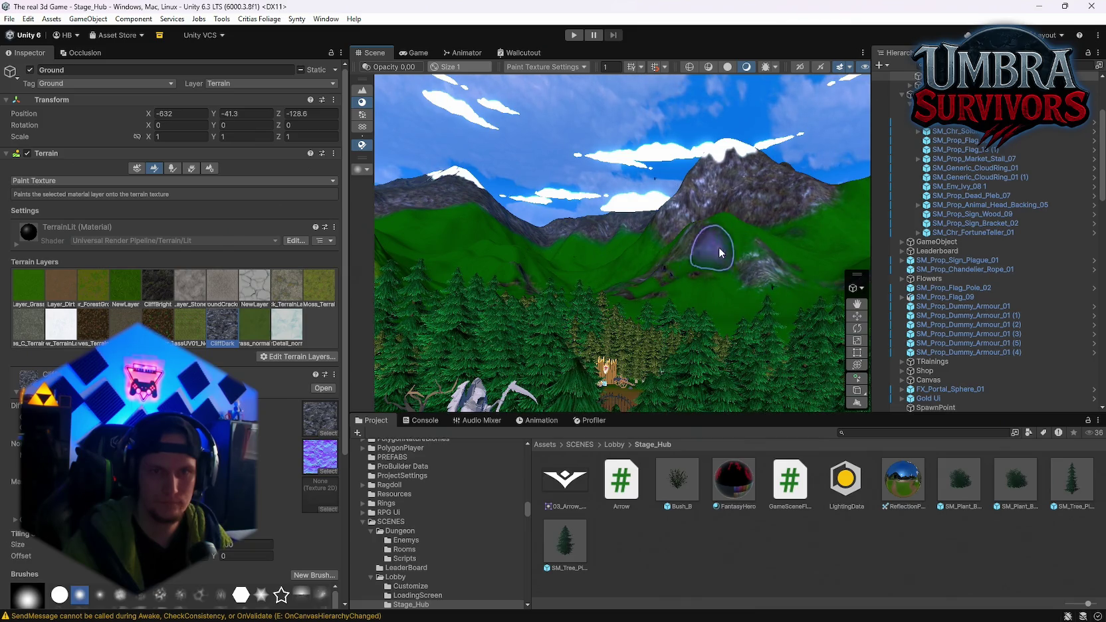
# Move to the castle and select the mountain tiles beside and behind it, ending on Ground.
pyautogui.moveTo(632, 282)
pyautogui.mouseDown()
pyautogui.moveTo(662, 222)
pyautogui.moveTo(709, 199)
pyautogui.moveTo(695, 230)
pyautogui.mouseUp()
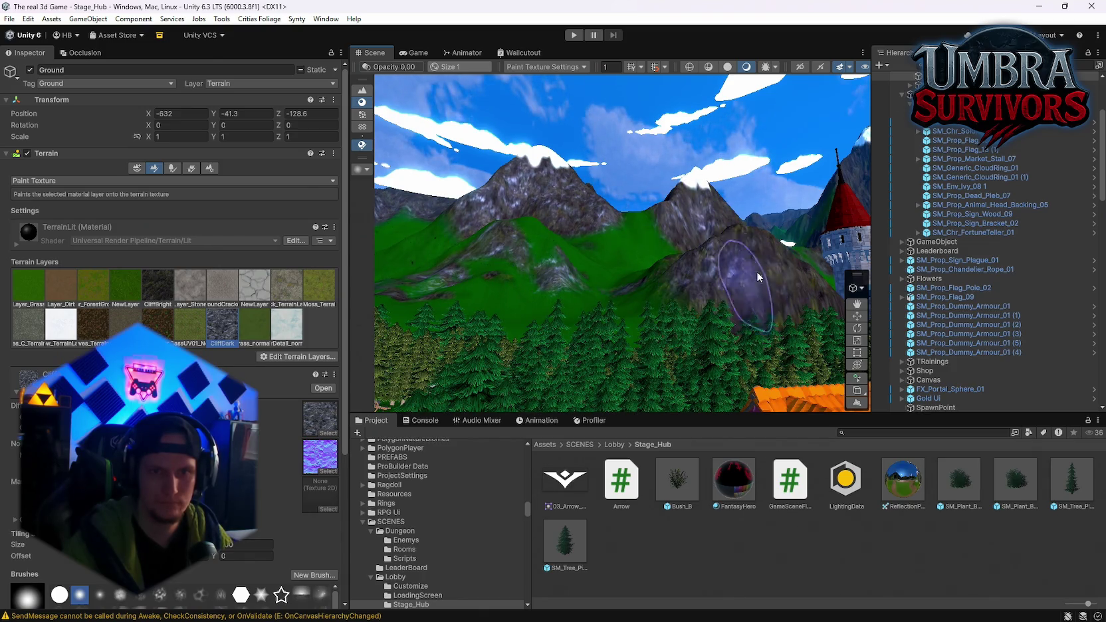
pyautogui.moveTo(756, 271); pyautogui.dragTo(680, 248)
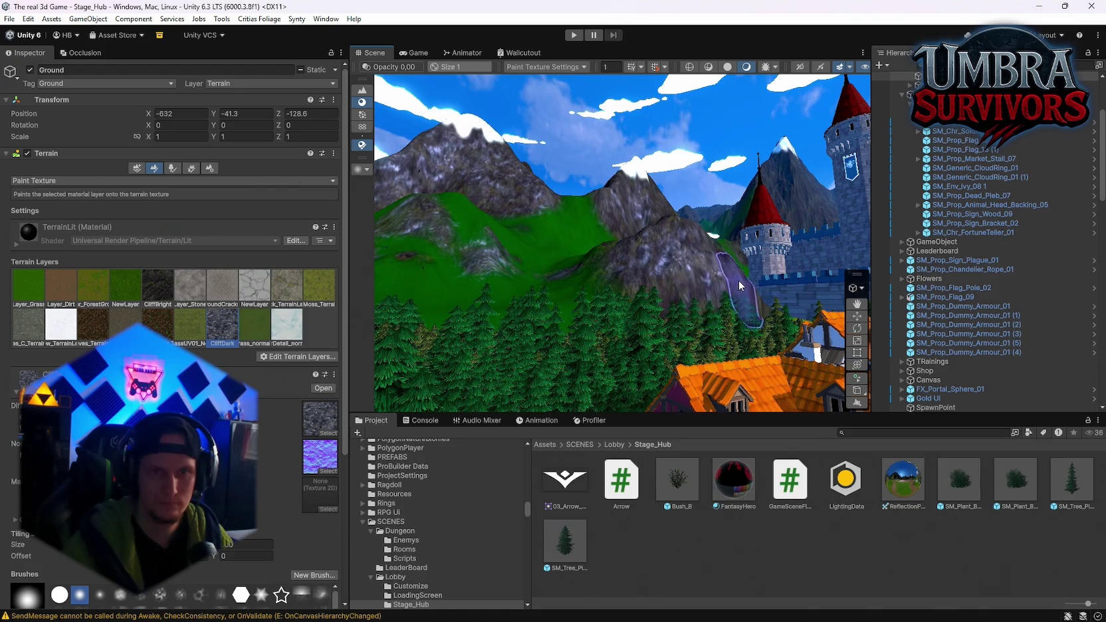
pyautogui.moveTo(738, 280); pyautogui.dragTo(725, 224)
pyautogui.click(724, 224)
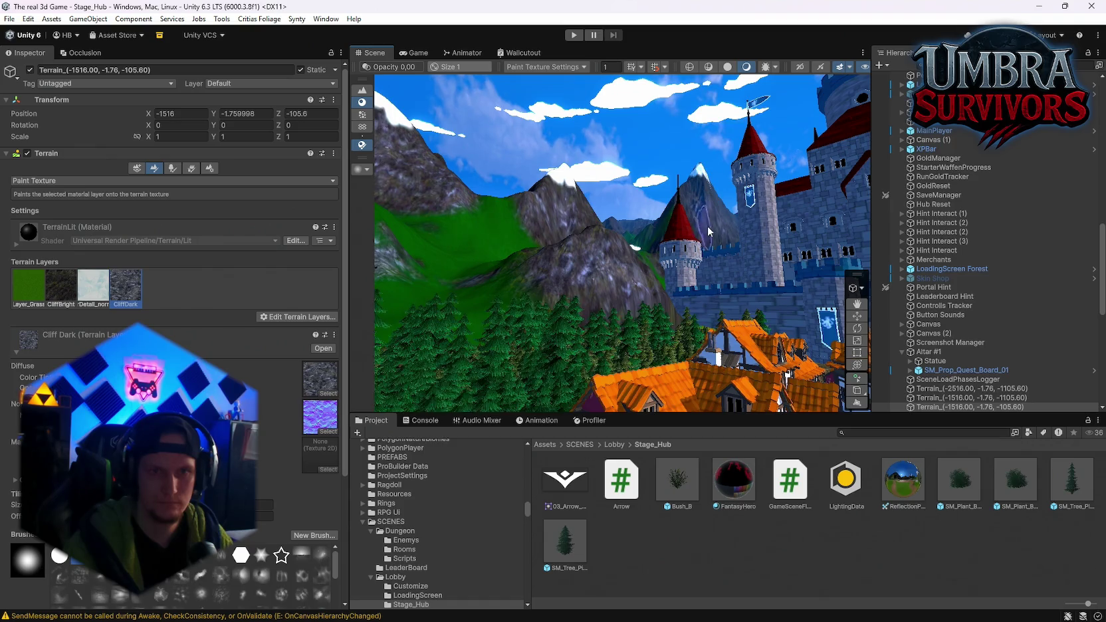
pyautogui.moveTo(699, 228)
pyautogui.mouseDown()
pyautogui.moveTo(707, 246)
pyautogui.moveTo(657, 188)
pyautogui.moveTo(716, 175)
pyautogui.mouseUp()
pyautogui.click(662, 220)
pyautogui.moveTo(591, 226); pyautogui.dragTo(568, 234)
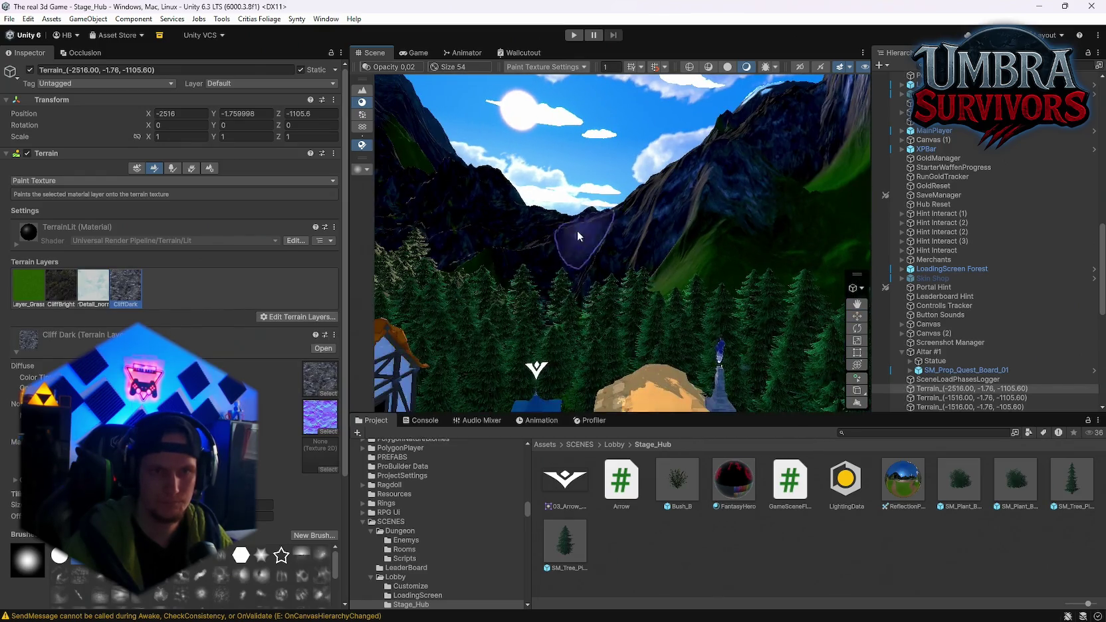
pyautogui.moveTo(481, 185); pyautogui.dragTo(584, 239)
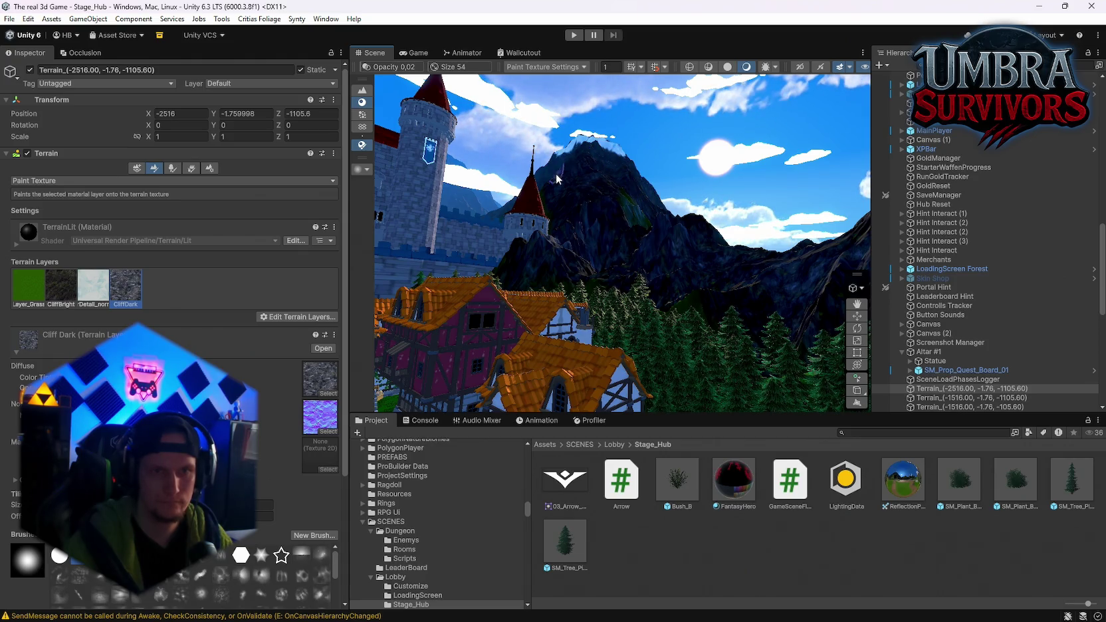
pyautogui.click(467, 207)
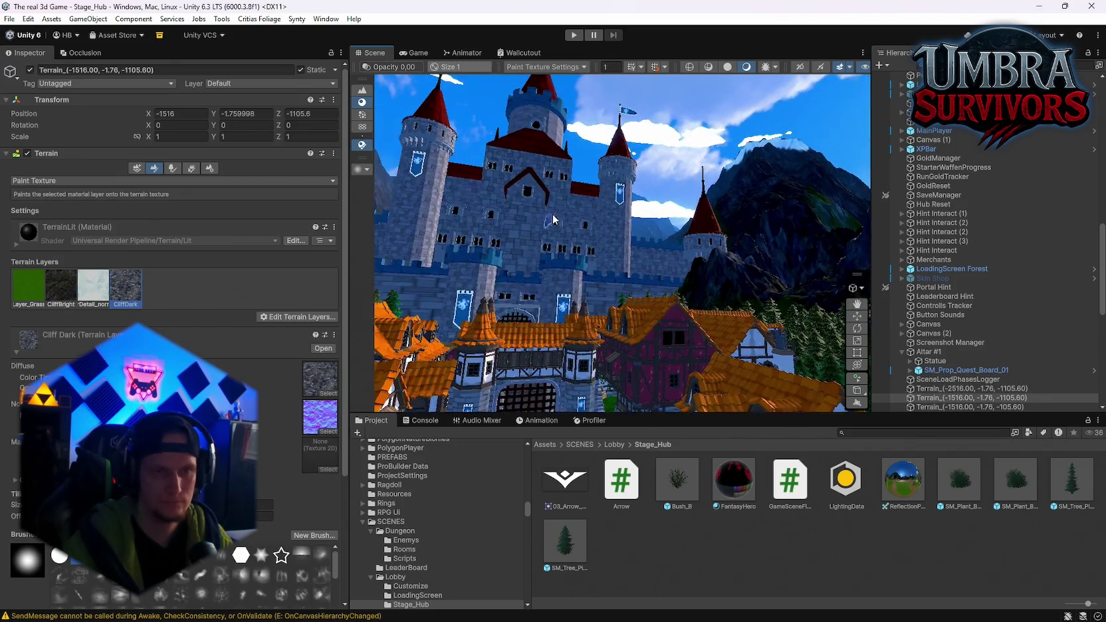
pyautogui.click(541, 221)
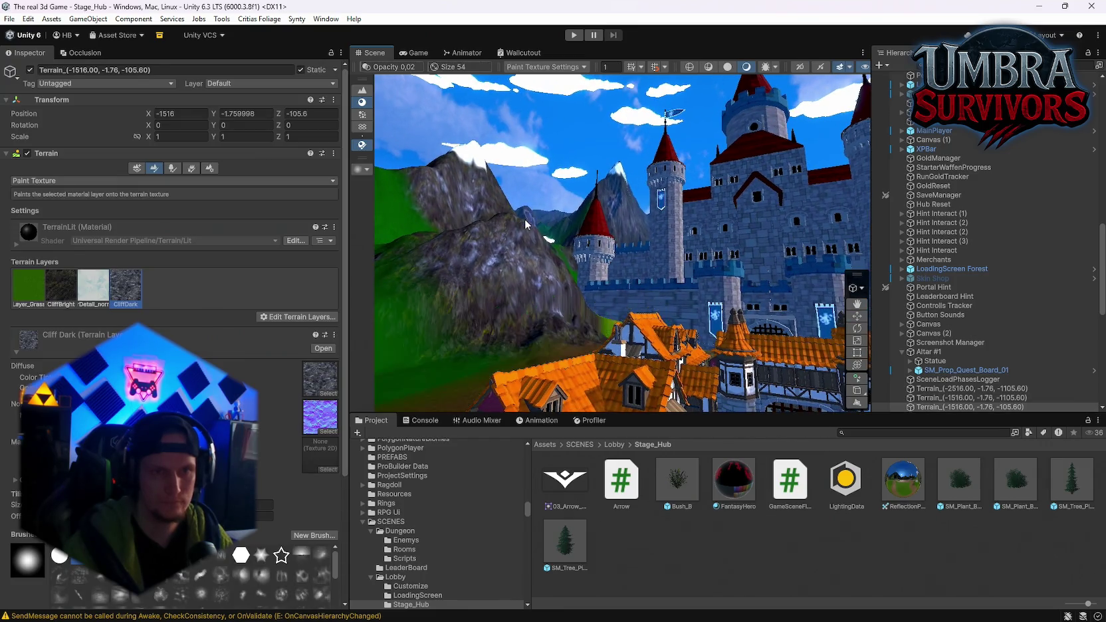
pyautogui.click(546, 224)
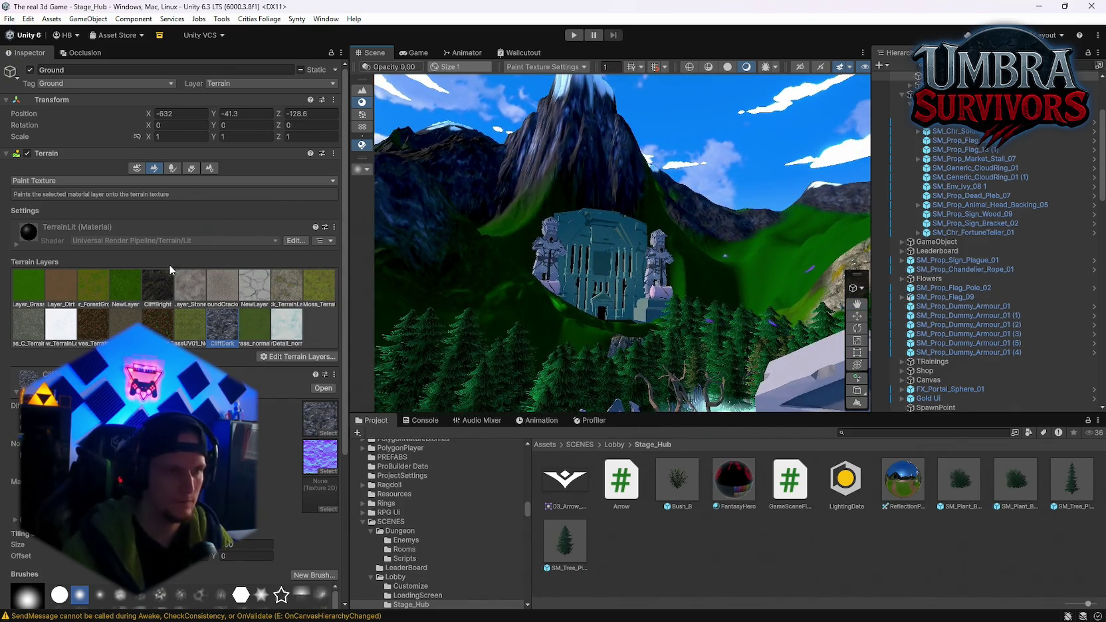
# Select the Ground terrain by the house and statue in Paint Texture, facing the mountains.
pyautogui.click(606, 158)
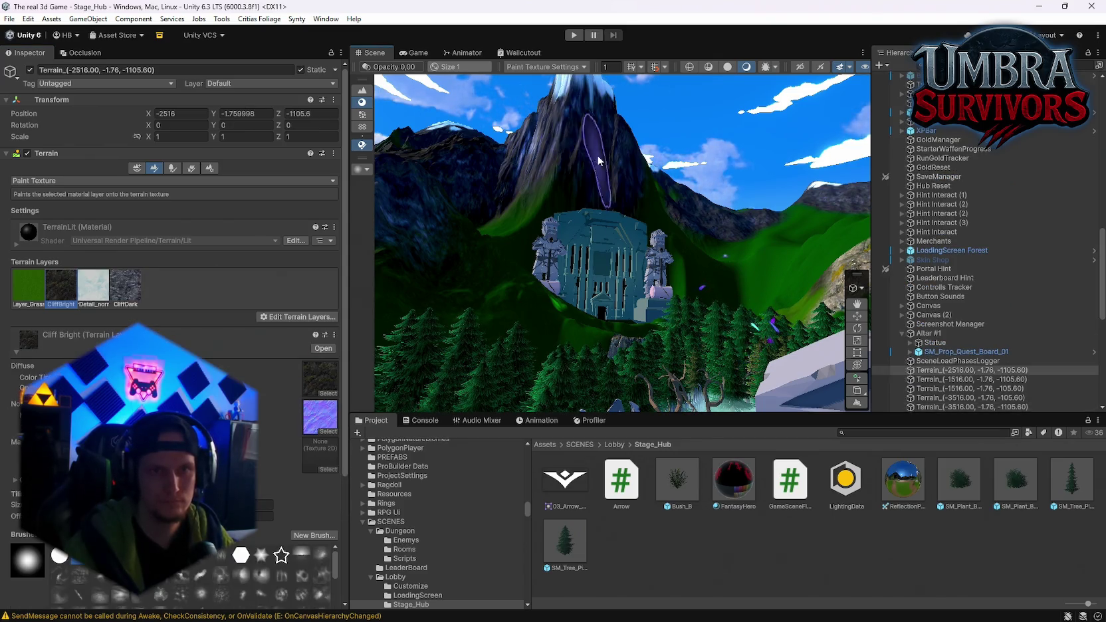
pyautogui.scroll(2, 578, 180)
pyautogui.moveTo(669, 193)
pyautogui.mouseDown()
pyautogui.moveTo(965, 302)
pyautogui.moveTo(1037, 313)
pyautogui.moveTo(684, 290)
pyautogui.mouseUp()
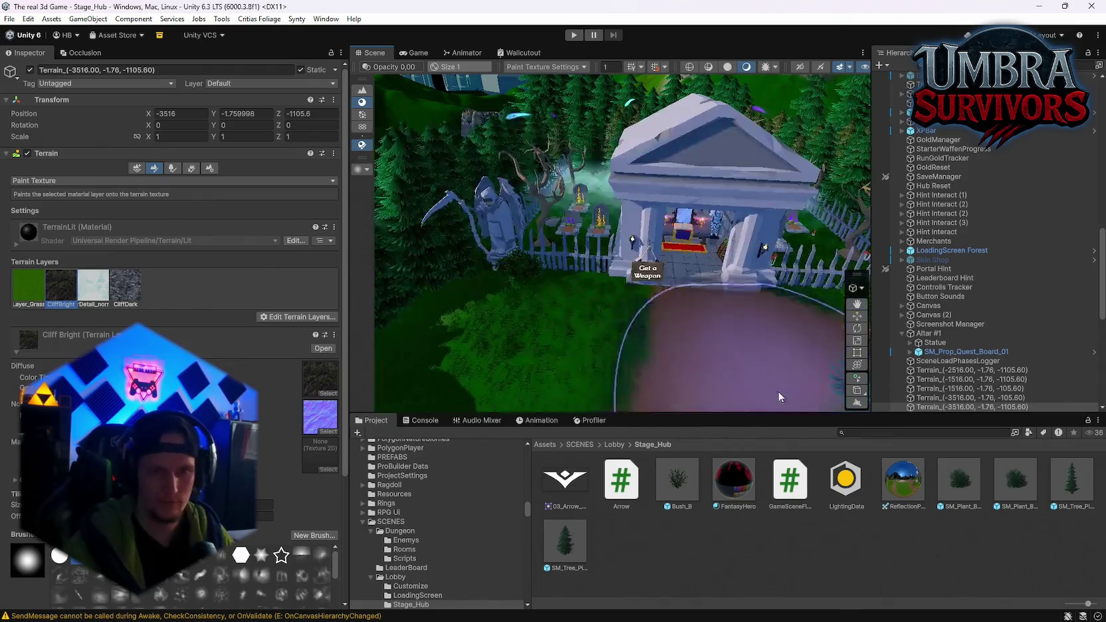
pyautogui.click(692, 355)
pyautogui.click(139, 170)
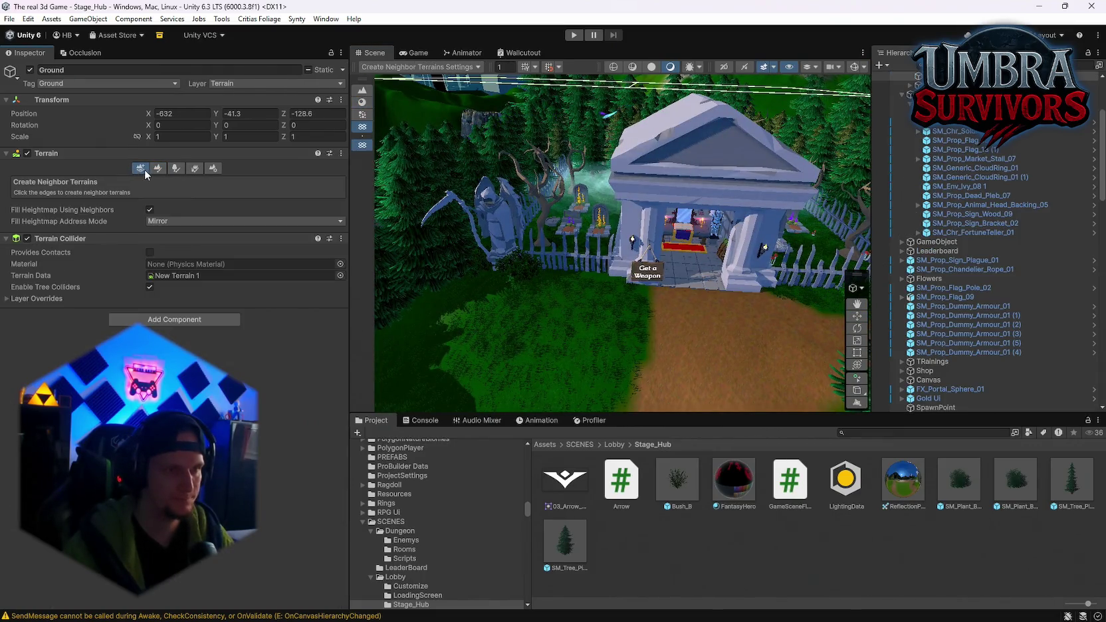
pyautogui.click(156, 170)
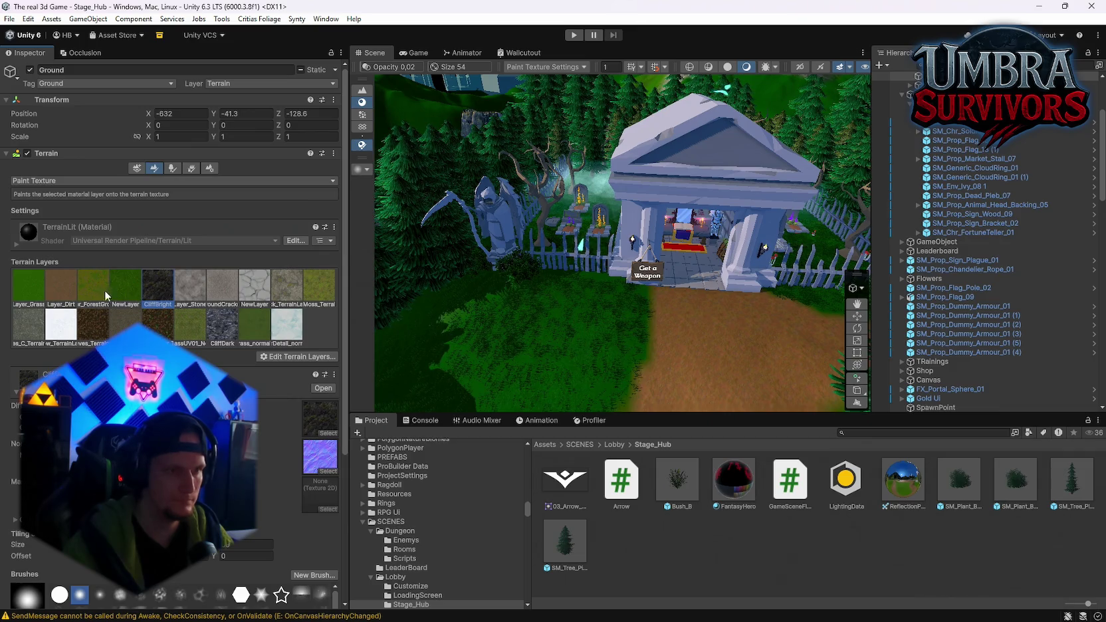
pyautogui.moveTo(664, 233)
pyautogui.mouseDown()
pyautogui.moveTo(728, 138)
pyautogui.moveTo(731, 106)
pyautogui.mouseUp()
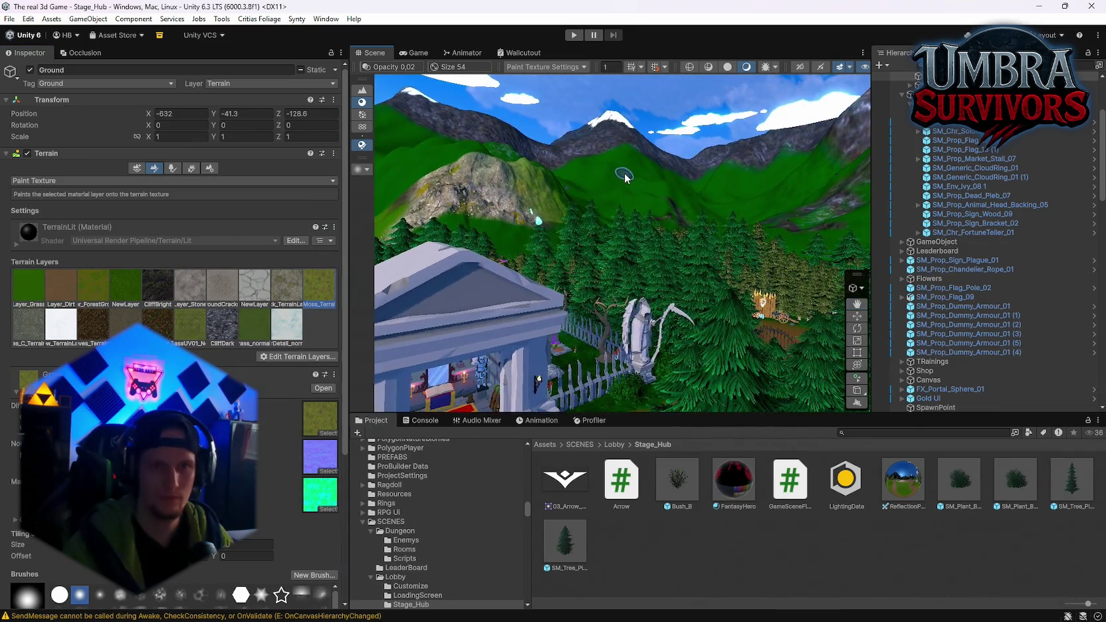
# Undo the last change and select the terrain tiles near the statue temple.
pyautogui.hotkey('ctrl', 'z')
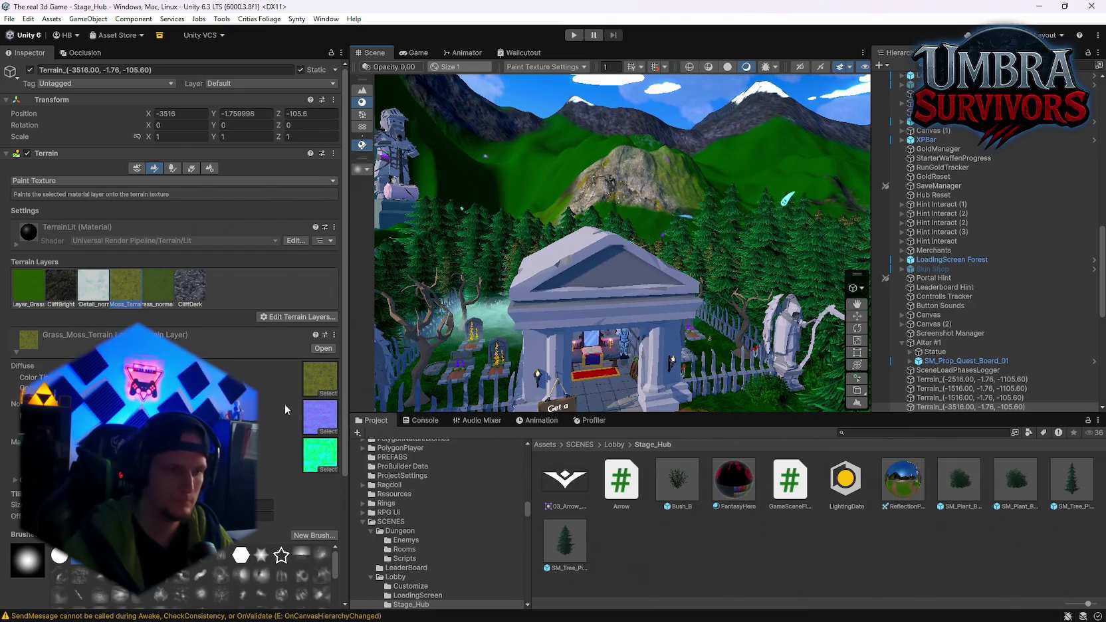
pyautogui.scroll(-3, 285, 404)
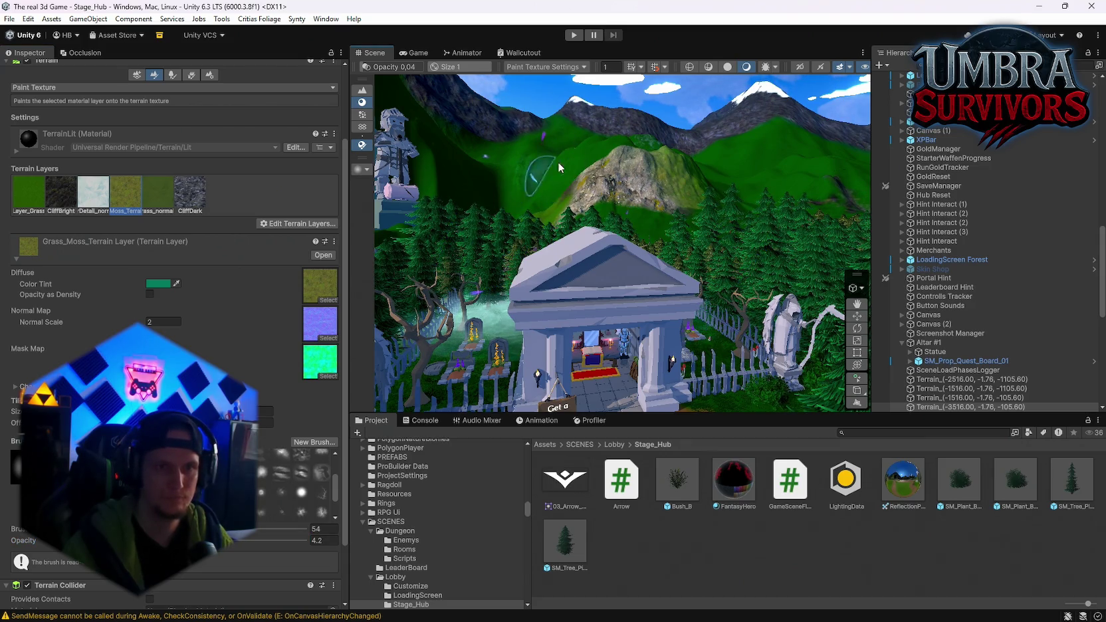
pyautogui.moveTo(504, 154)
pyautogui.mouseDown()
pyautogui.moveTo(659, 198)
pyautogui.moveTo(423, 179)
pyautogui.moveTo(473, 198)
pyautogui.moveTo(447, 266)
pyautogui.moveTo(641, 199)
pyautogui.mouseUp()
pyautogui.click(633, 228)
pyautogui.click(686, 188)
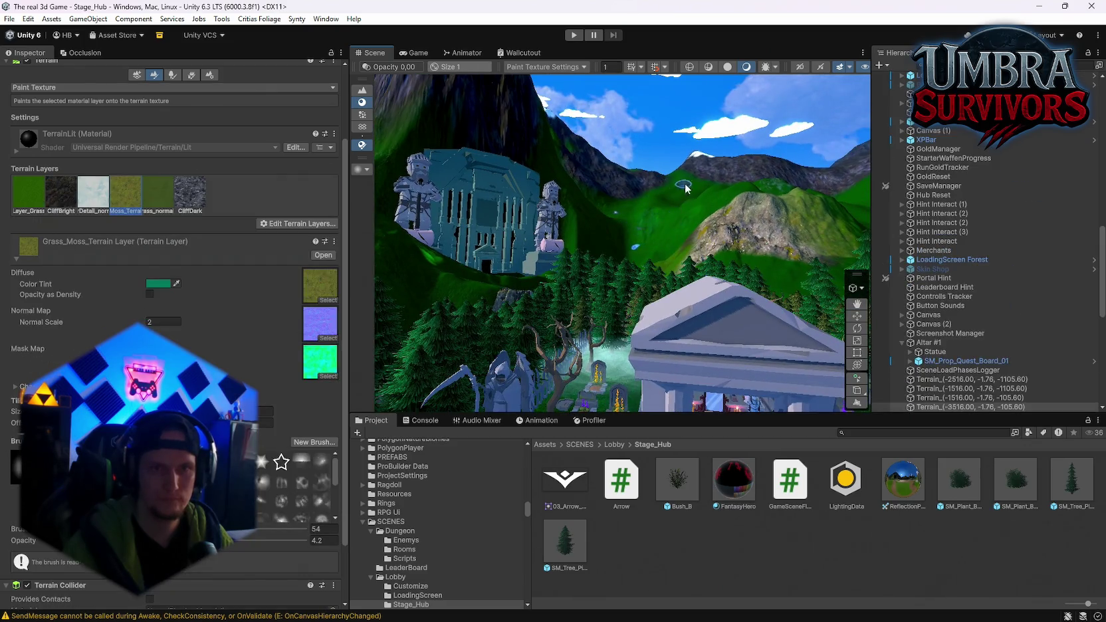
# Survey the forested mountainside and valley toward the portal, reselecting the terrain for painting.
pyautogui.moveTo(717, 192); pyautogui.dragTo(682, 214)
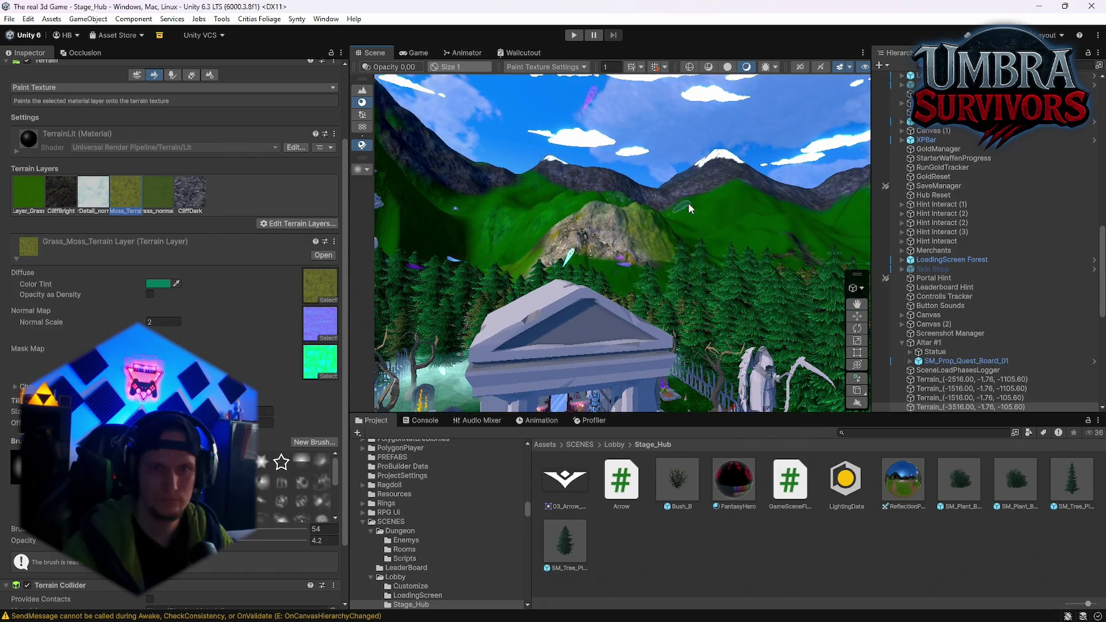
pyautogui.moveTo(756, 201); pyautogui.dragTo(653, 215)
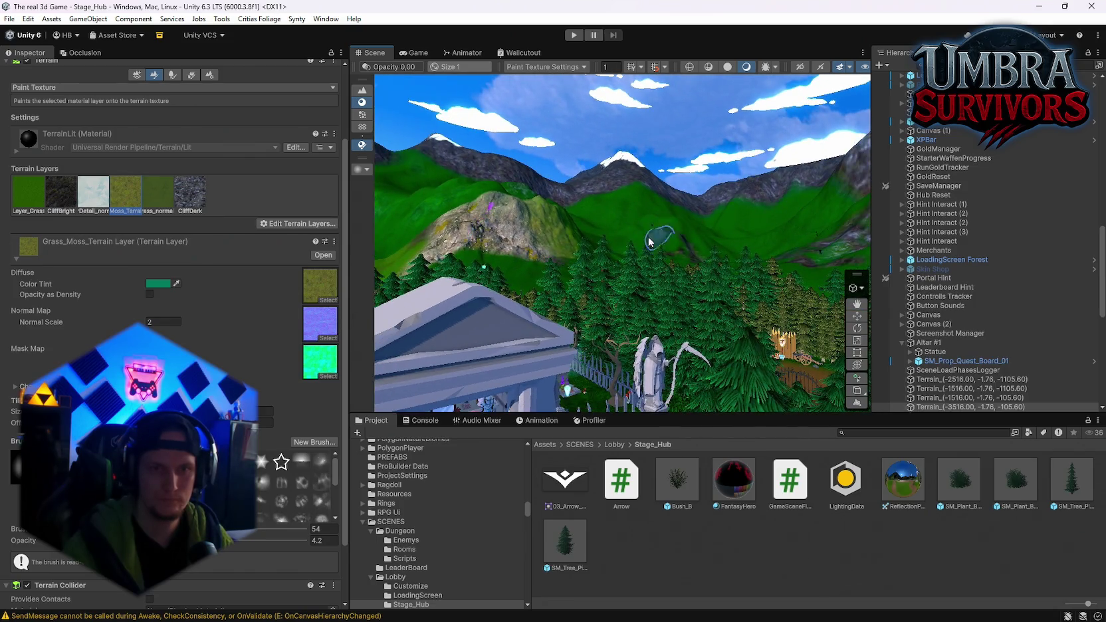
pyautogui.moveTo(755, 221); pyautogui.dragTo(691, 194)
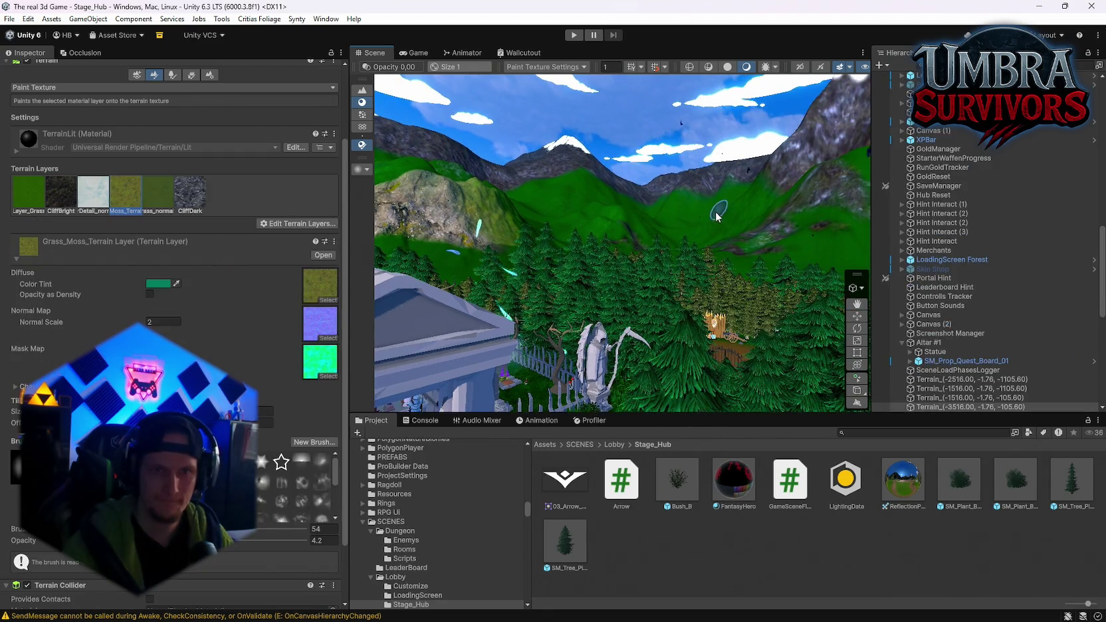
pyautogui.moveTo(726, 196); pyautogui.dragTo(649, 246)
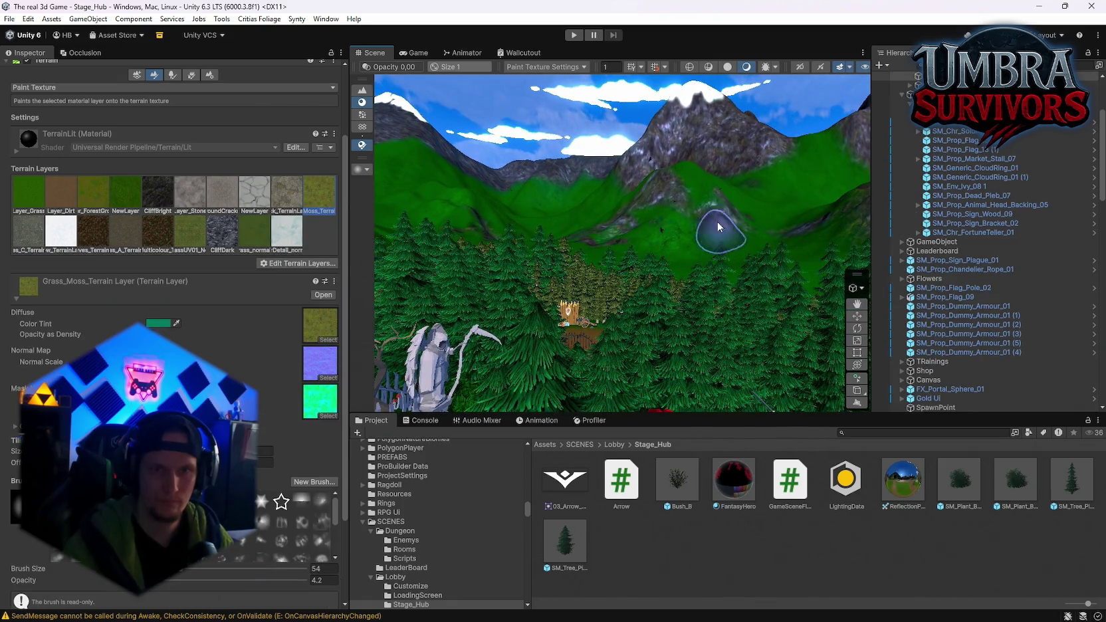
pyautogui.moveTo(742, 203); pyautogui.dragTo(665, 216)
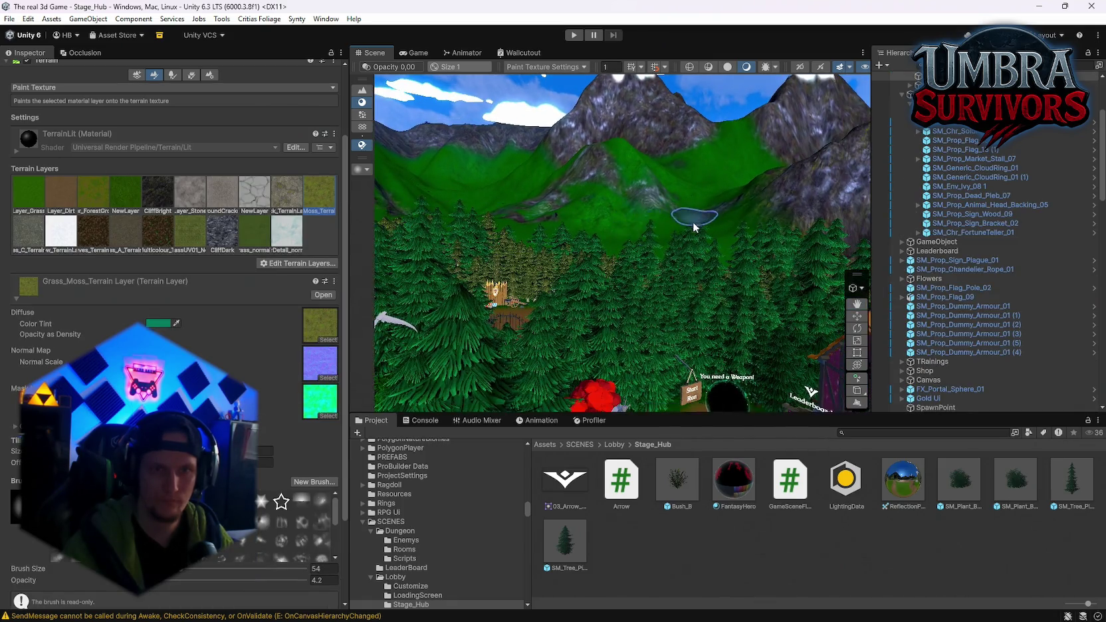
pyautogui.moveTo(593, 248)
pyautogui.mouseDown()
pyautogui.moveTo(534, 217)
pyautogui.moveTo(529, 192)
pyautogui.mouseUp()
pyautogui.click(528, 181)
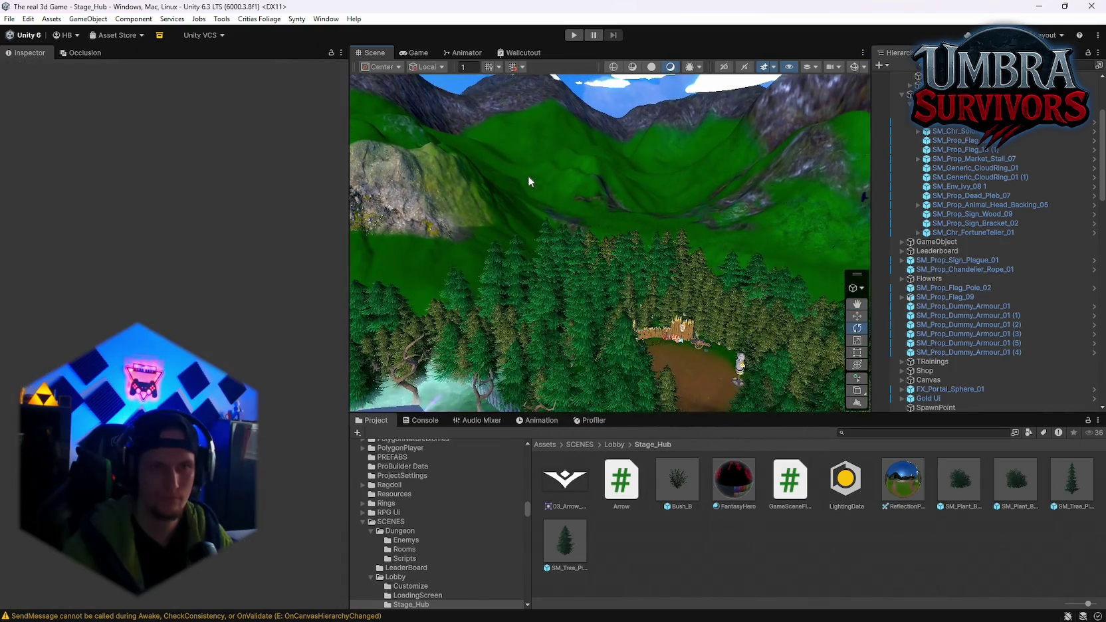
pyautogui.click(493, 162)
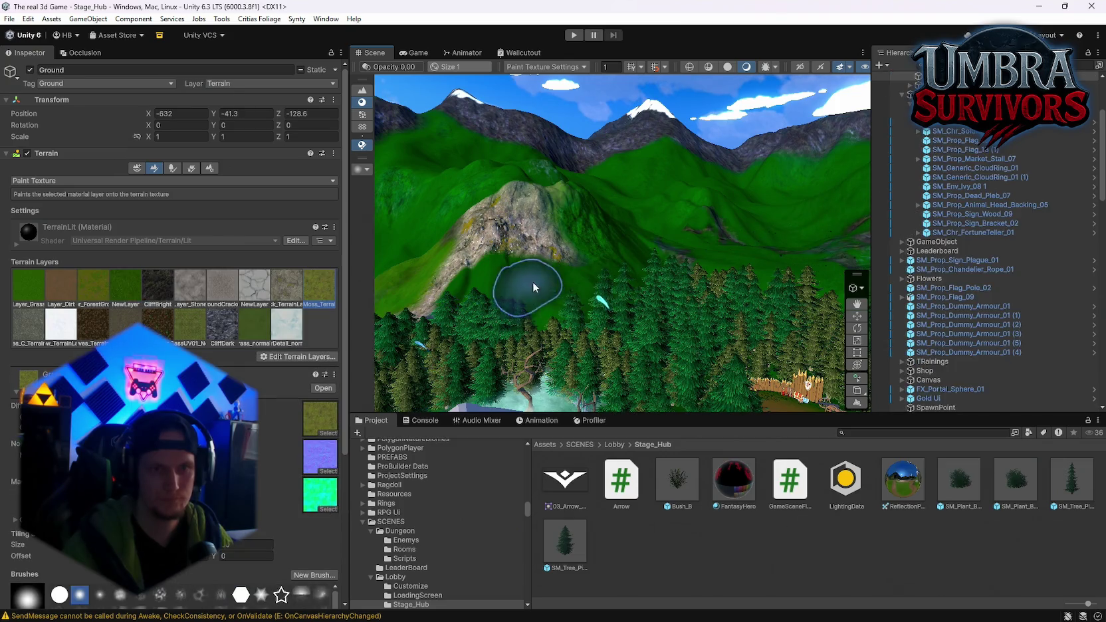
# Swing past the peaks and select Terrain_(-2516.00, -1.76, -1105.60) beside the castle.
pyautogui.moveTo(528, 288); pyautogui.dragTo(686, 288)
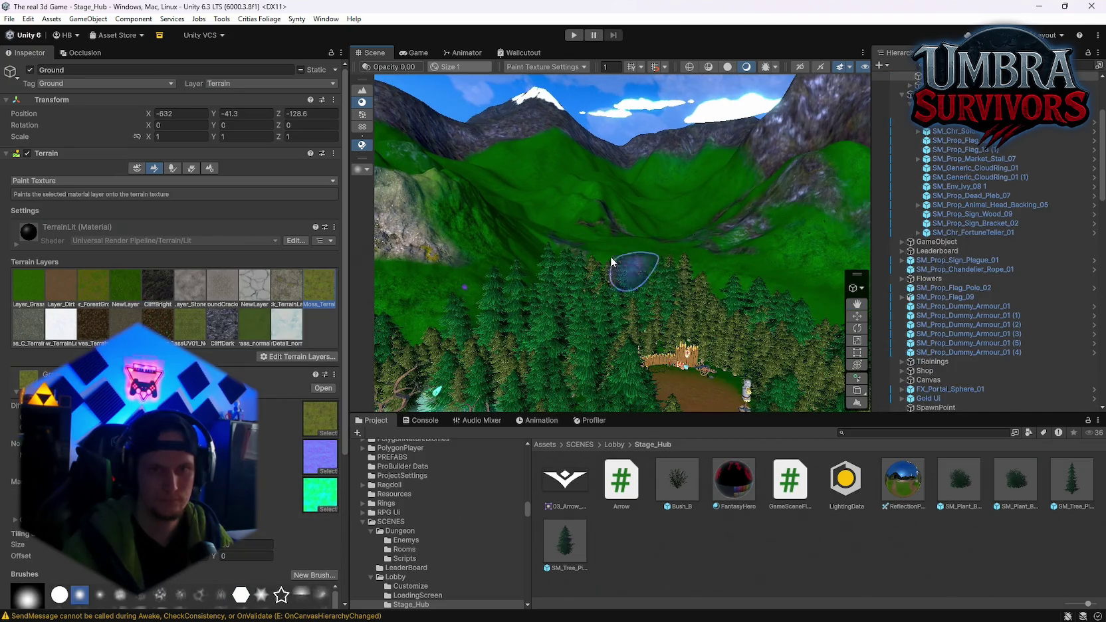
pyautogui.moveTo(610, 239); pyautogui.dragTo(568, 235)
pyautogui.moveTo(698, 185)
pyautogui.mouseDown()
pyautogui.moveTo(658, 174)
pyautogui.moveTo(640, 200)
pyautogui.mouseUp()
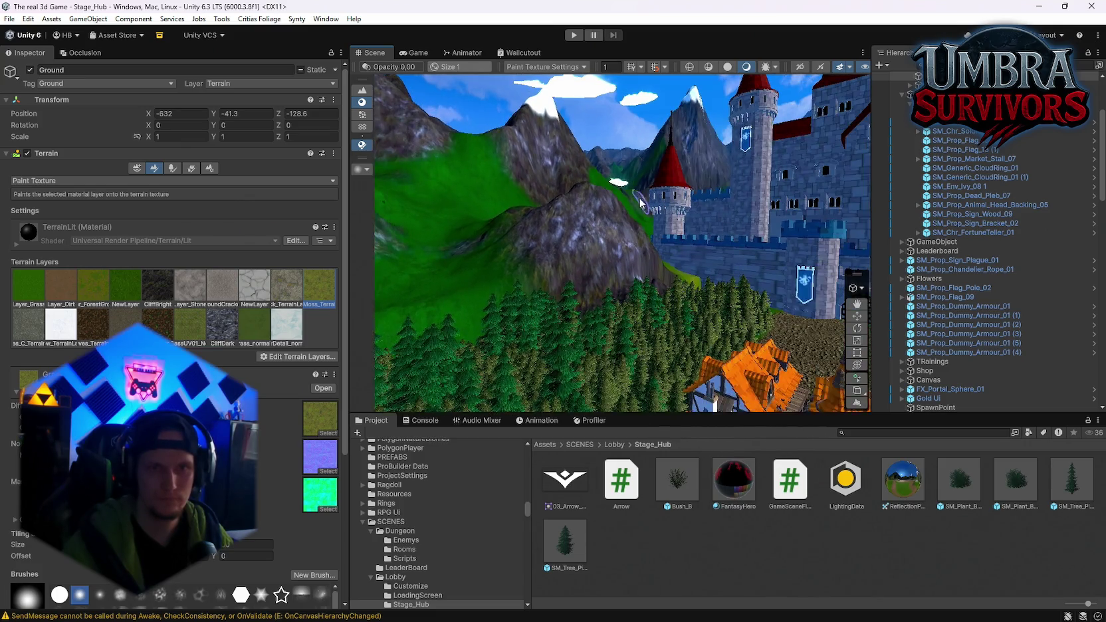
pyautogui.moveTo(548, 228); pyautogui.dragTo(691, 199)
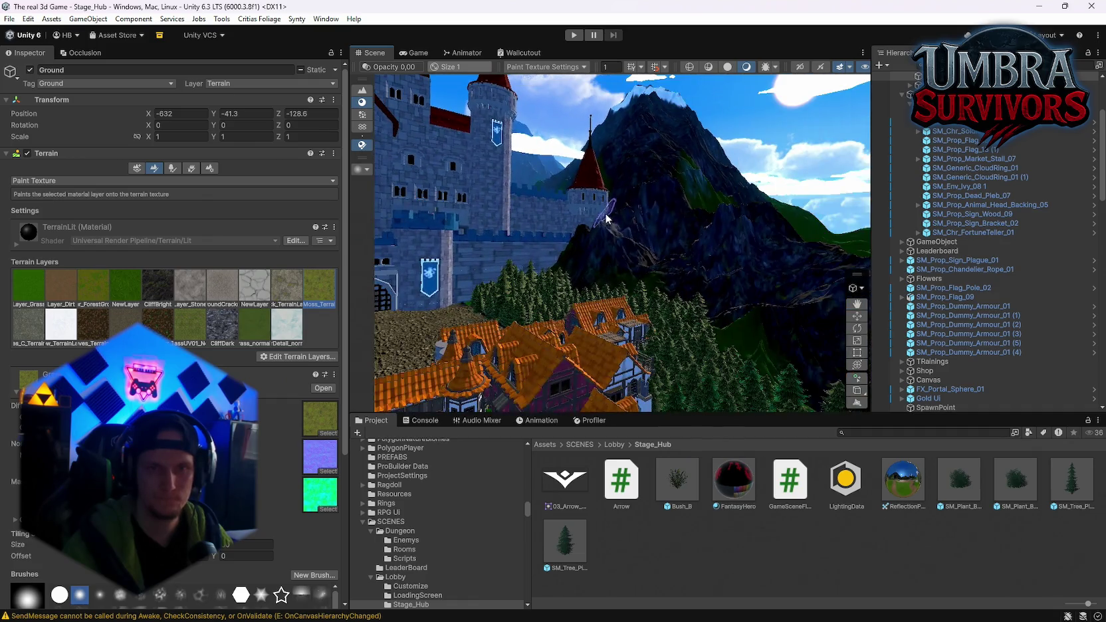
pyautogui.click(706, 192)
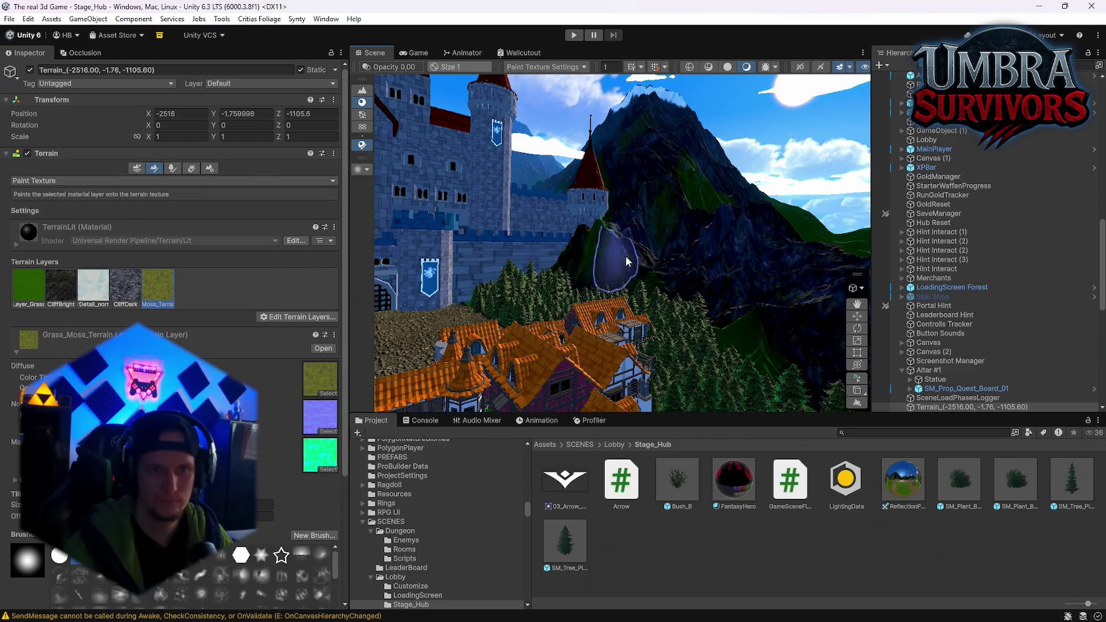
# Switch between the tile beside the castle and its neighbour, then select the Ground terrain.
pyautogui.scroll(2, 720, 293)
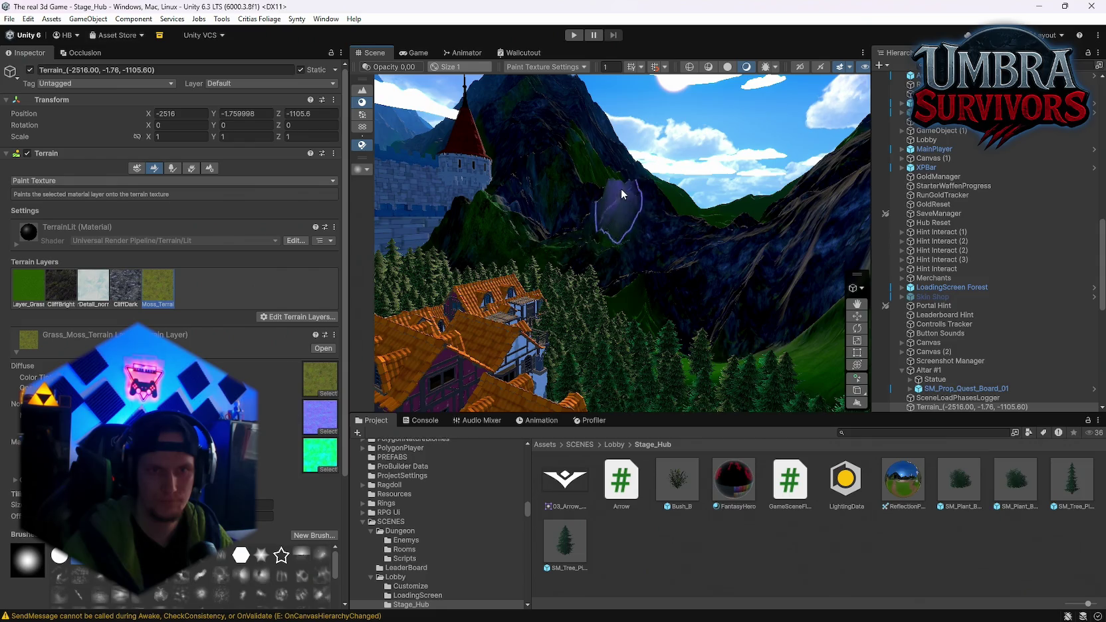
pyautogui.scroll(2, 704, 249)
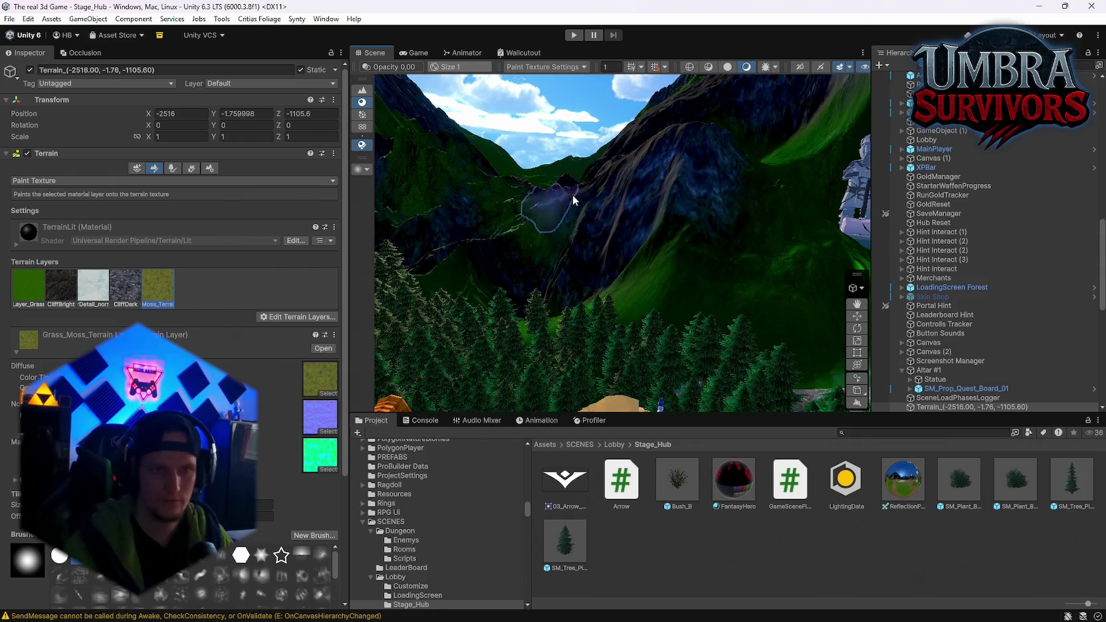
pyautogui.scroll(-2, 646, 143)
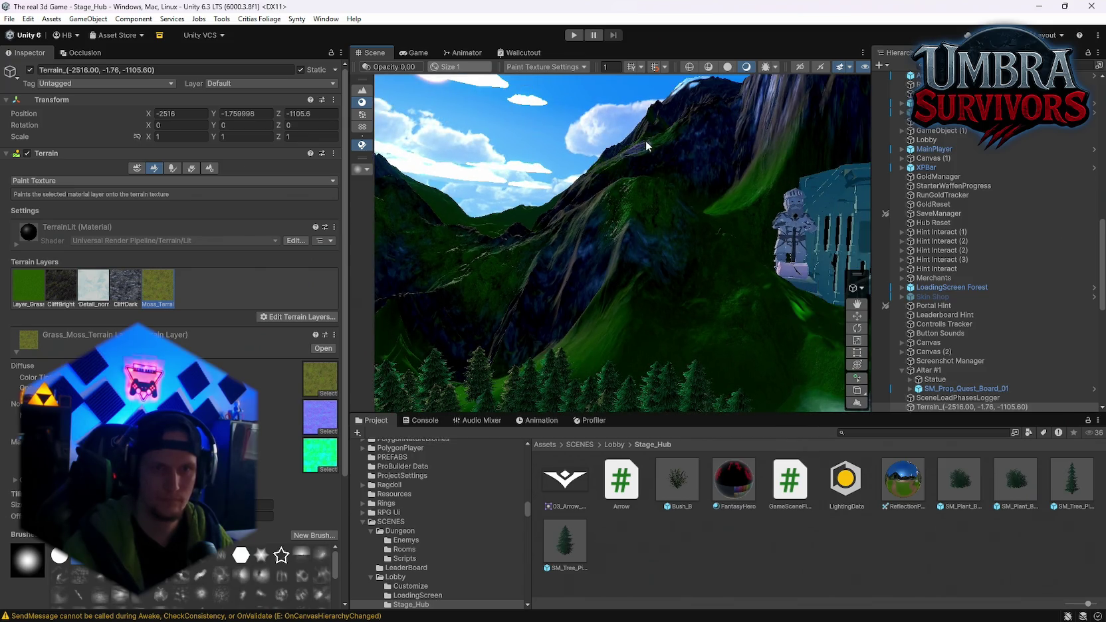
pyautogui.click(696, 97)
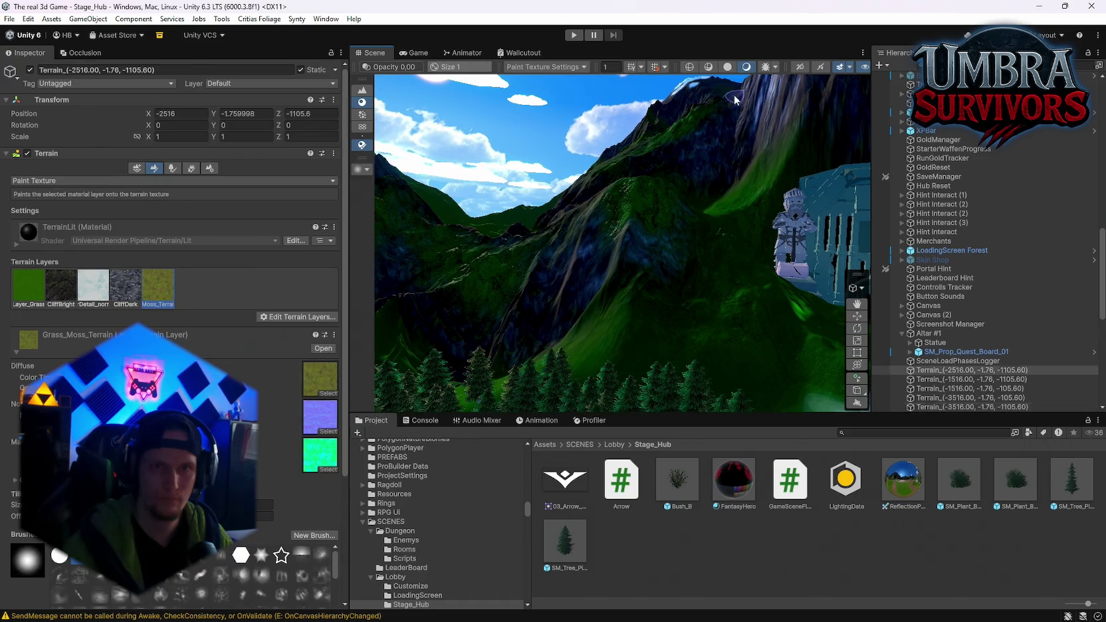
pyautogui.click(651, 122)
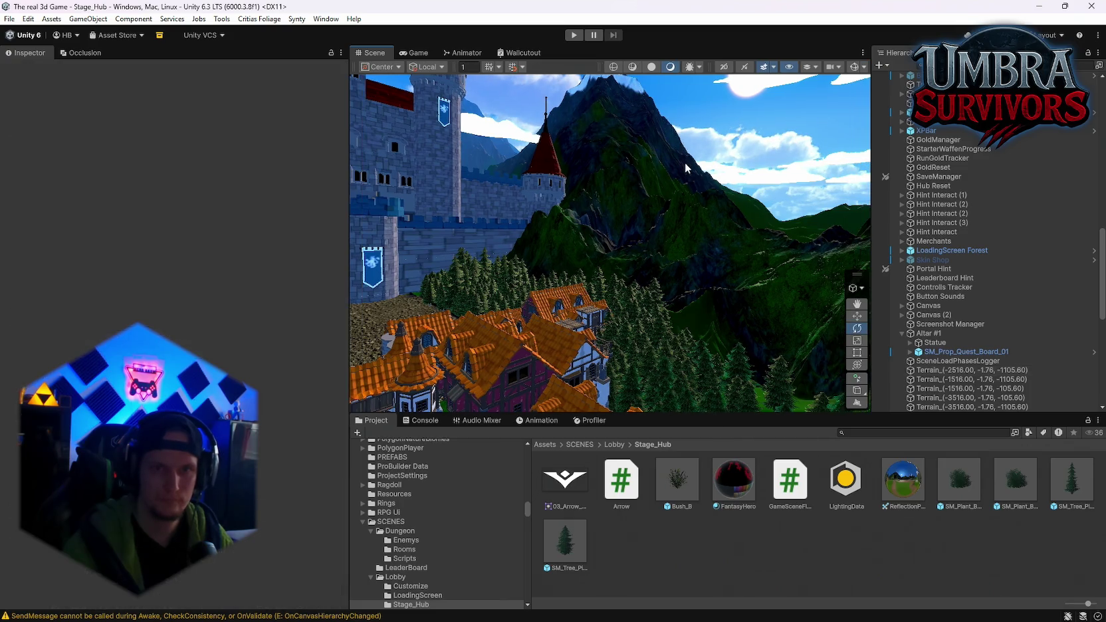
pyautogui.moveTo(687, 140)
pyautogui.mouseDown()
pyautogui.moveTo(712, 257)
pyautogui.moveTo(746, 191)
pyautogui.moveTo(690, 212)
pyautogui.moveTo(787, 205)
pyautogui.moveTo(592, 197)
pyautogui.moveTo(634, 225)
pyautogui.mouseUp()
pyautogui.click(754, 186)
# Choose the CliffBright layer on Ground and brush it across the hillside below the snowy peaks.
pyautogui.scroll(3, 640, 230)
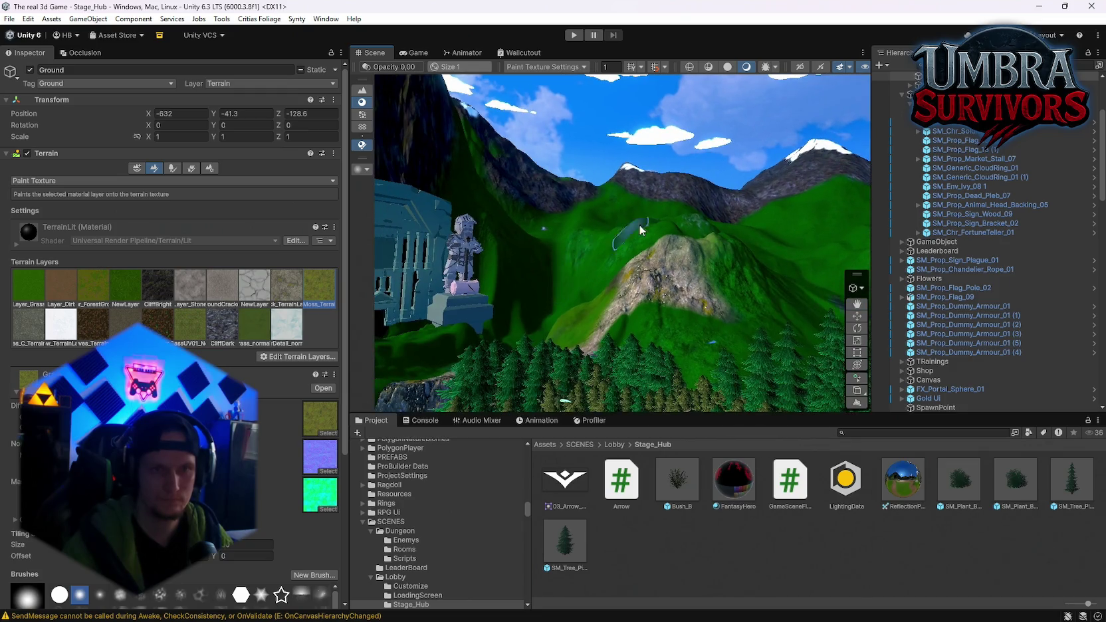
pyautogui.click(661, 184)
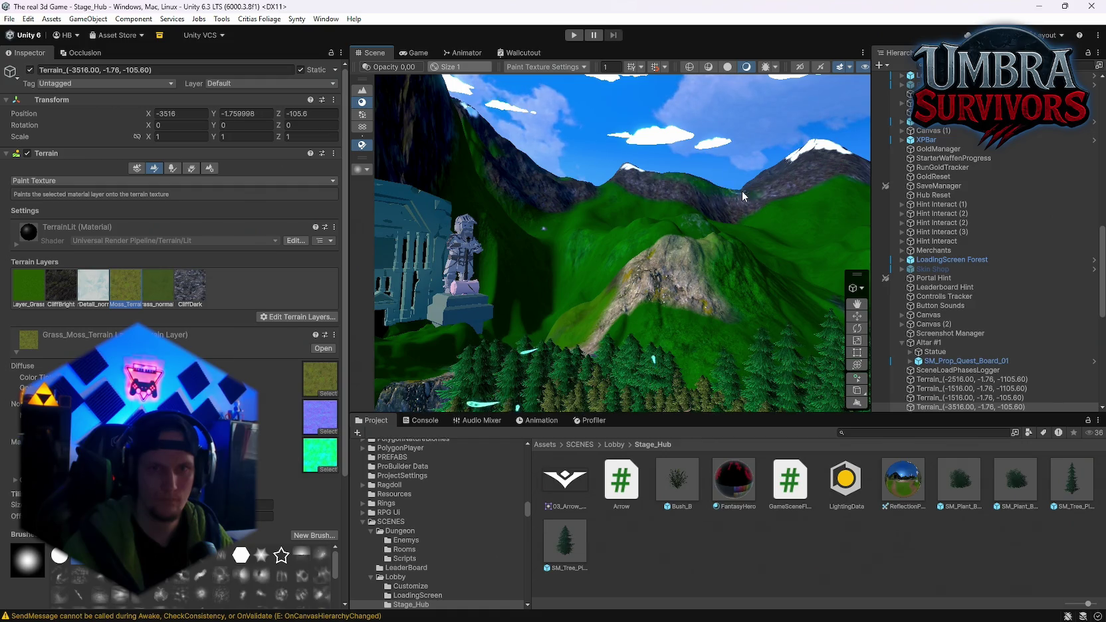
pyautogui.moveTo(708, 212)
pyautogui.mouseDown()
pyautogui.moveTo(651, 199)
pyautogui.moveTo(667, 192)
pyautogui.moveTo(689, 219)
pyautogui.moveTo(686, 202)
pyautogui.moveTo(399, 253)
pyautogui.mouseUp()
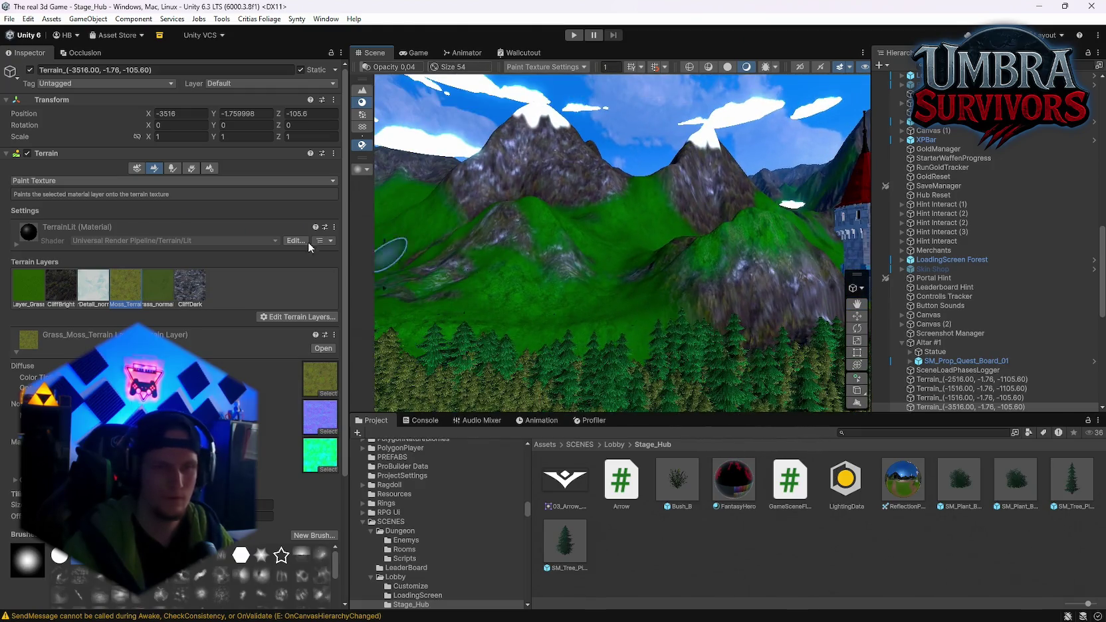
pyautogui.click(155, 292)
pyautogui.moveTo(531, 291)
pyautogui.mouseDown()
pyautogui.moveTo(629, 276)
pyautogui.moveTo(592, 311)
pyautogui.moveTo(571, 312)
pyautogui.mouseUp()
pyautogui.click(65, 289)
pyautogui.click(578, 289)
pyautogui.moveTo(616, 293)
pyautogui.mouseDown()
pyautogui.moveTo(646, 278)
pyautogui.moveTo(636, 267)
pyautogui.moveTo(544, 265)
pyautogui.moveTo(513, 318)
pyautogui.mouseUp()
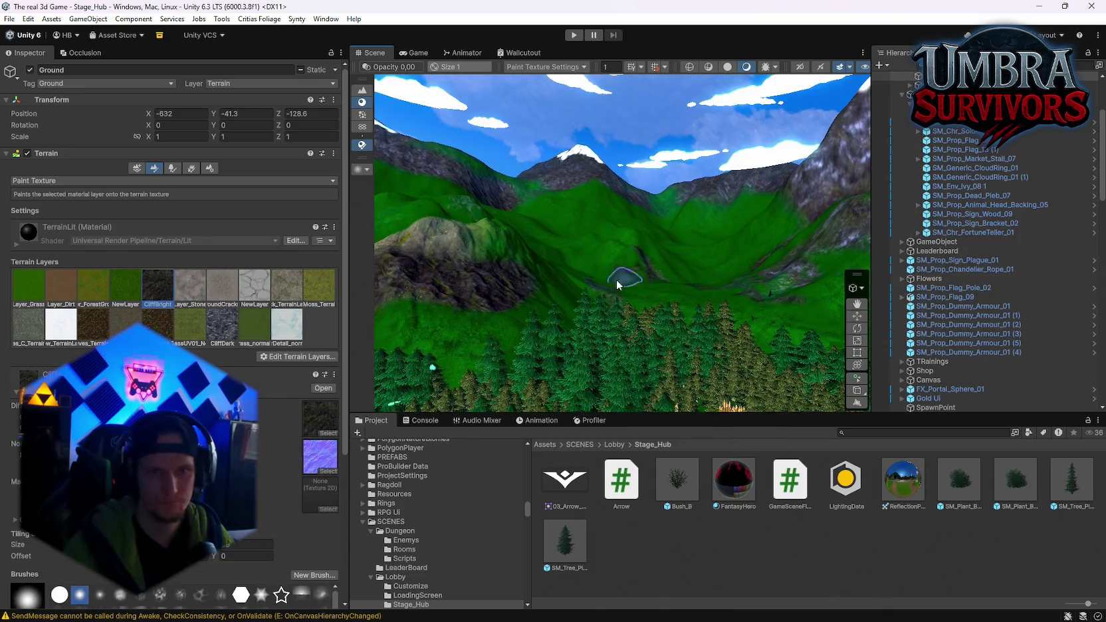
# Select the neighbouring terrain tile with Cliff Bright kept at brush size 21, opacity 4.2.
pyautogui.scroll(-3, 166, 432)
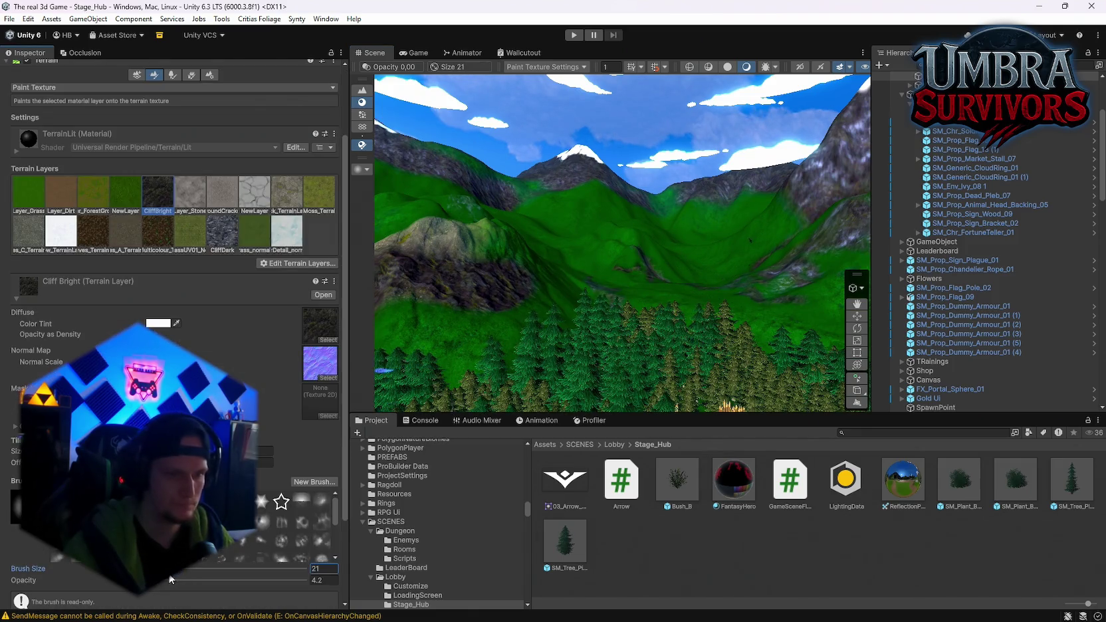
pyautogui.click(612, 238)
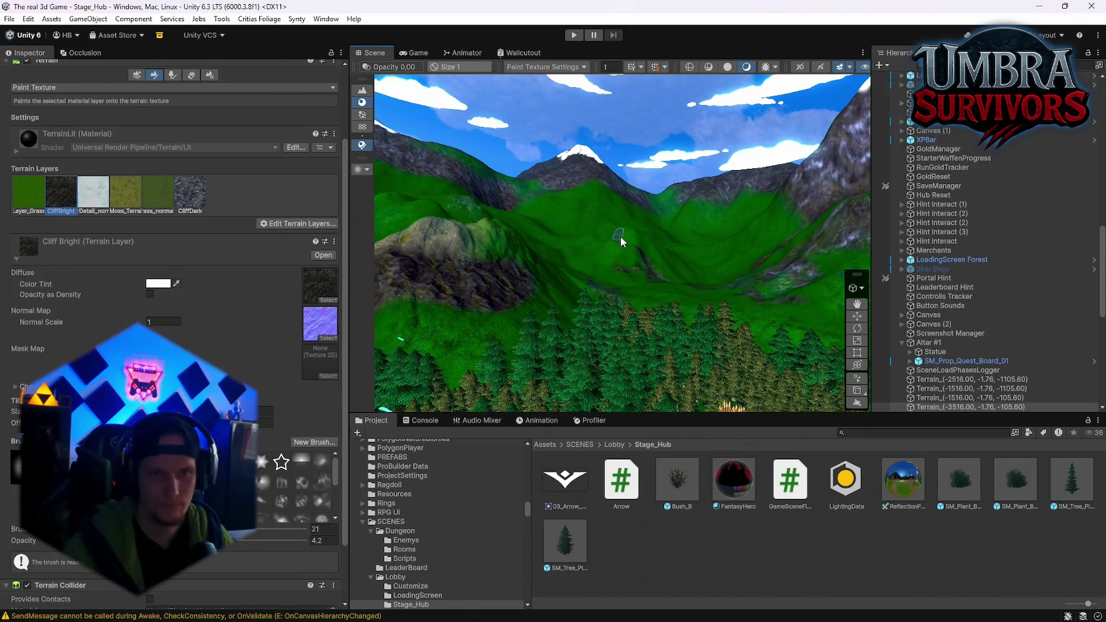
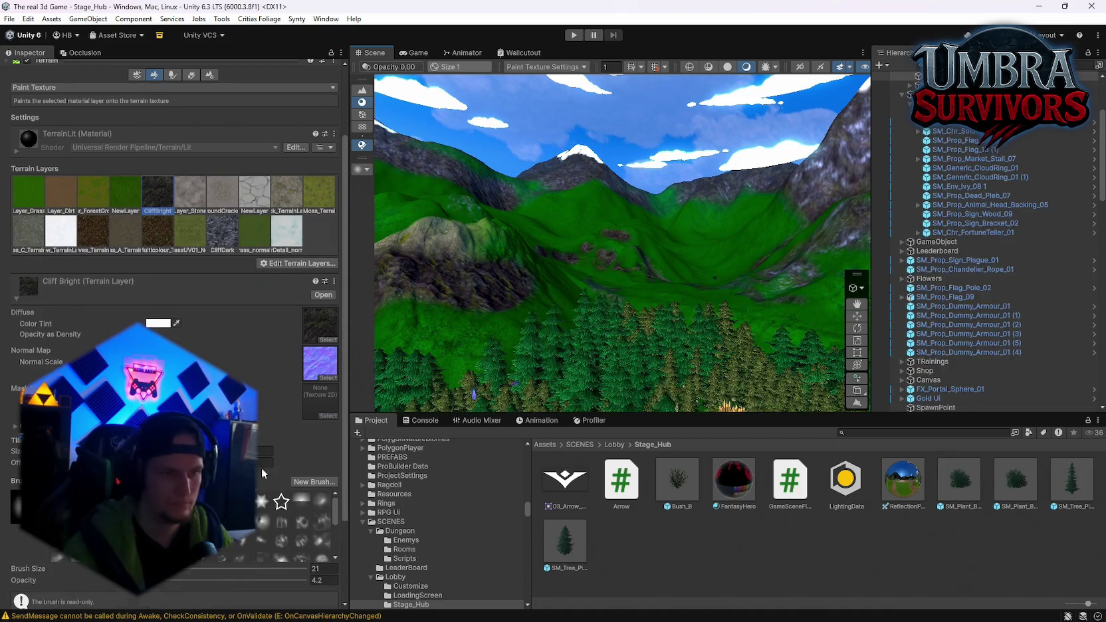
# Raise the Cliff Bright brush opacity from 4.2 to 6.8 and face the temple altar.
pyautogui.press('=')
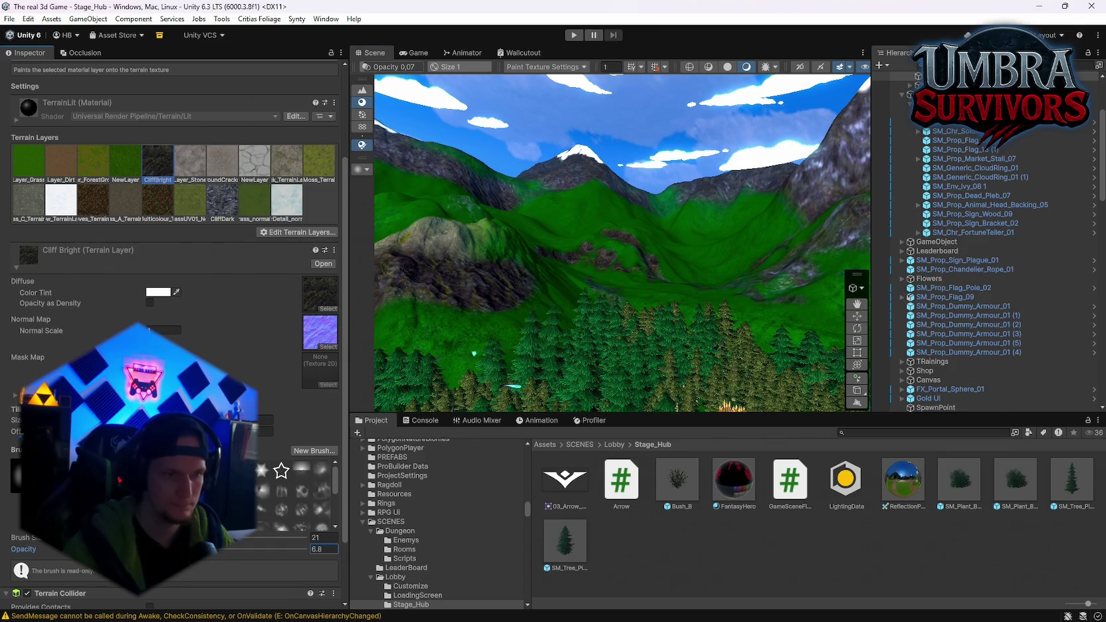
pyautogui.scroll(-3, 593, 254)
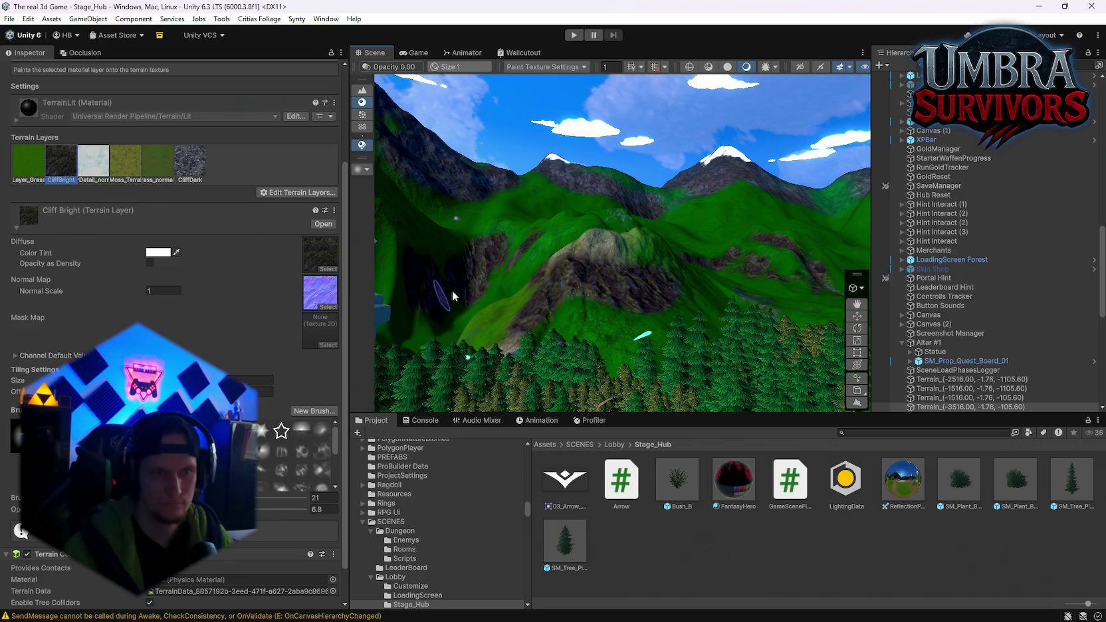
pyautogui.moveTo(394, 329); pyautogui.dragTo(659, 242)
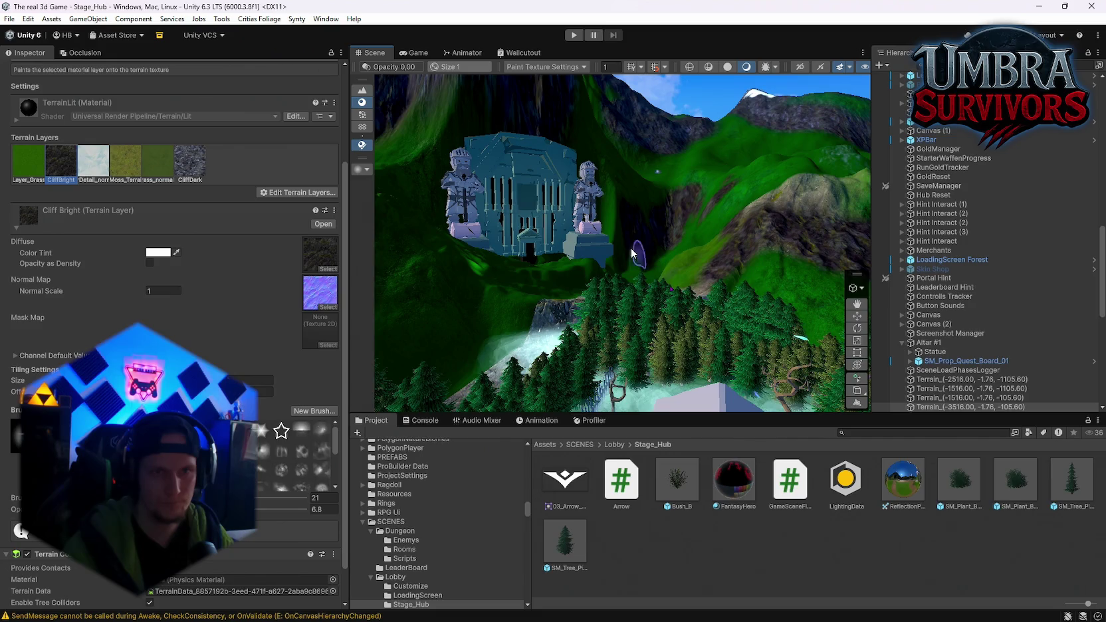
# Select the temple terrain tile and paint a Cliff Bright stroke down the slope toward the trees.
pyautogui.click(589, 189)
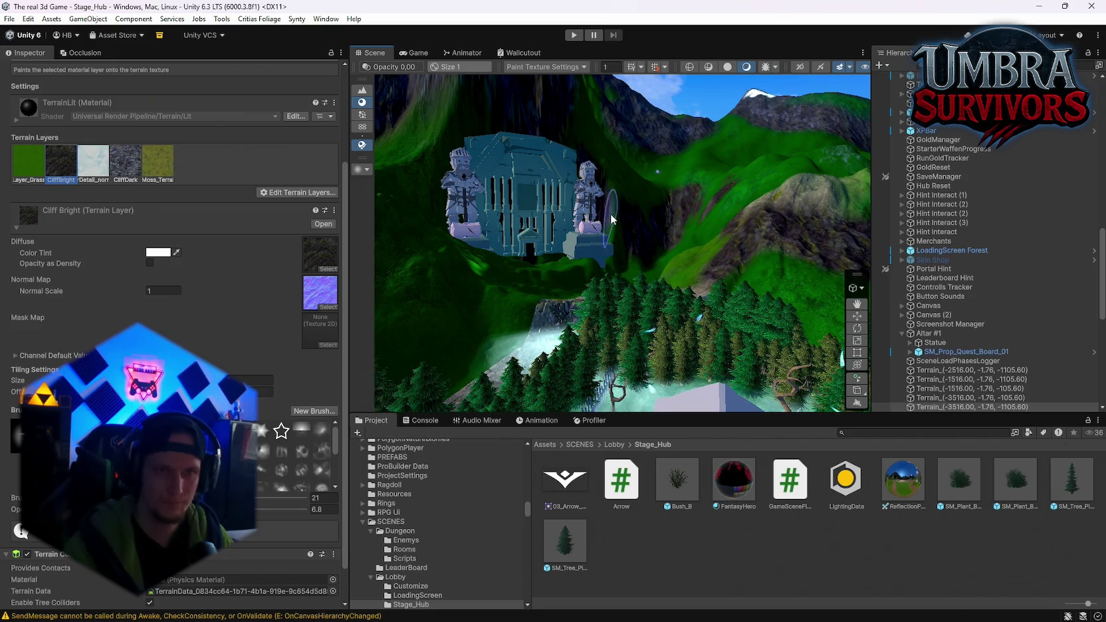
pyautogui.click(535, 266)
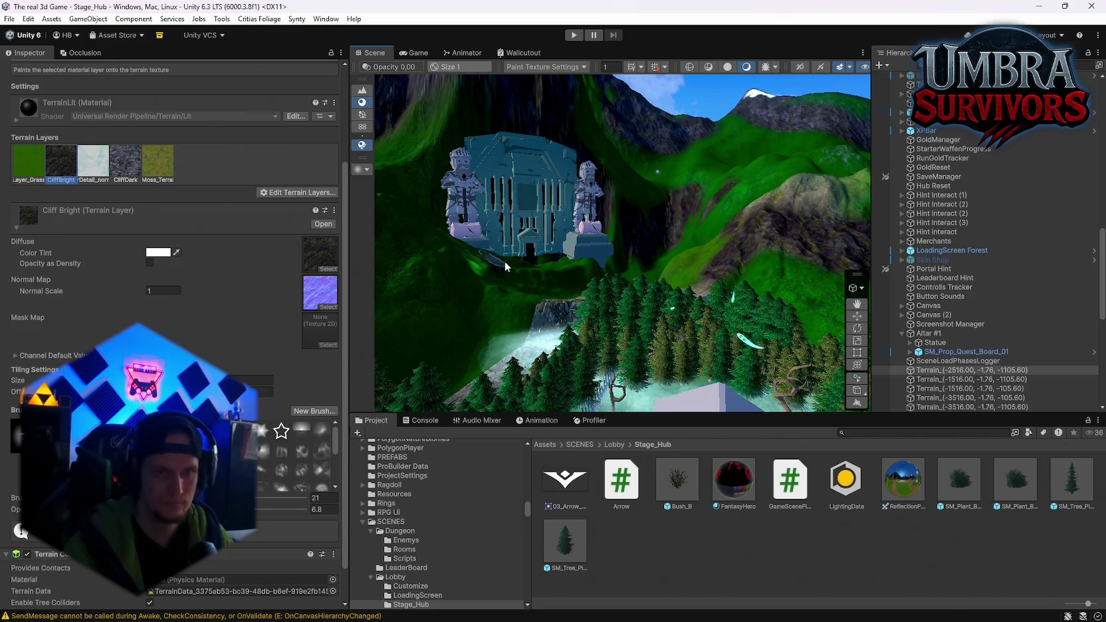
pyautogui.moveTo(545, 238)
pyautogui.mouseDown()
pyautogui.moveTo(532, 211)
pyautogui.moveTo(520, 286)
pyautogui.moveTo(500, 317)
pyautogui.moveTo(514, 343)
pyautogui.moveTo(600, 292)
pyautogui.moveTo(598, 282)
pyautogui.moveTo(580, 335)
pyautogui.moveTo(607, 345)
pyautogui.mouseUp()
pyautogui.click(749, 274)
pyautogui.click(614, 269)
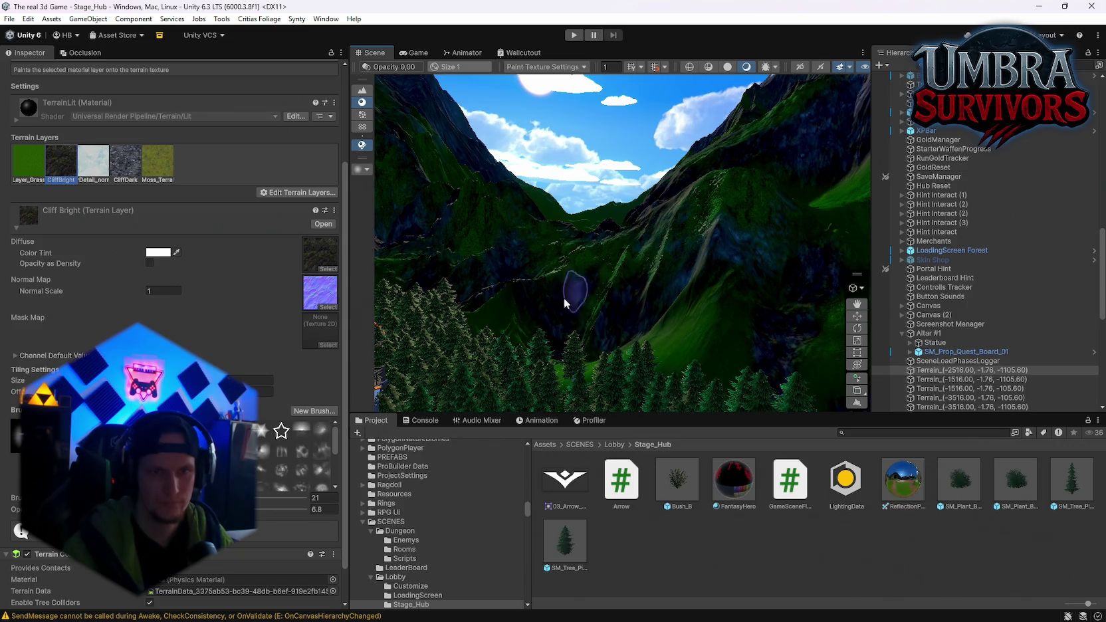
# Look over the castle and valley, select the neighbouring terrain tile, and set brush size 102.
pyautogui.moveTo(565, 305); pyautogui.dragTo(505, 273)
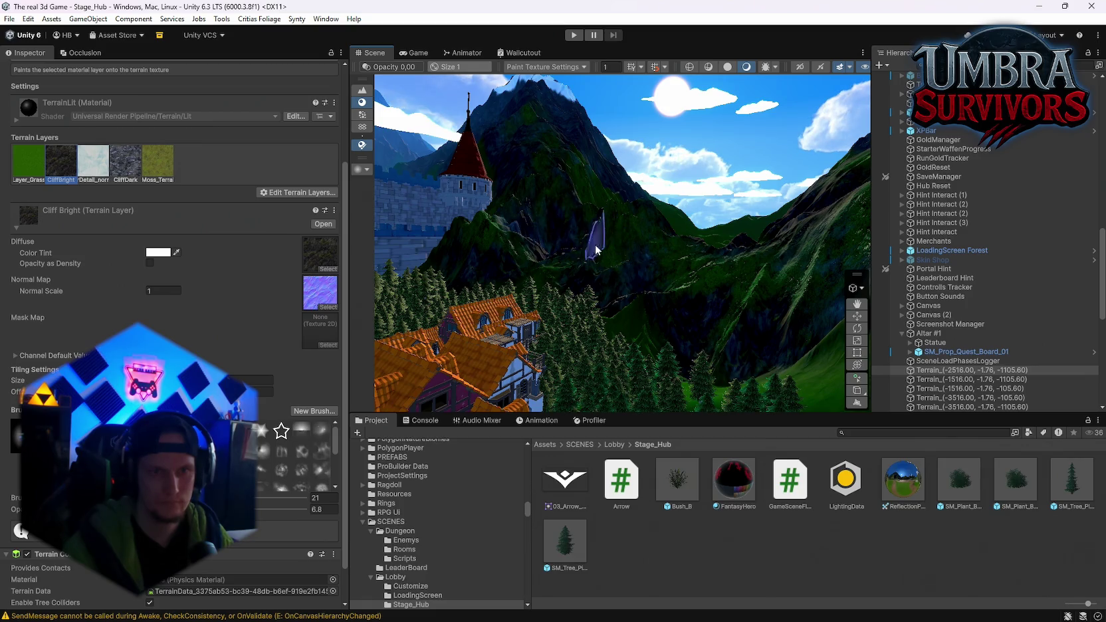
pyautogui.moveTo(609, 234)
pyautogui.mouseDown()
pyautogui.moveTo(672, 248)
pyautogui.moveTo(615, 219)
pyautogui.mouseUp()
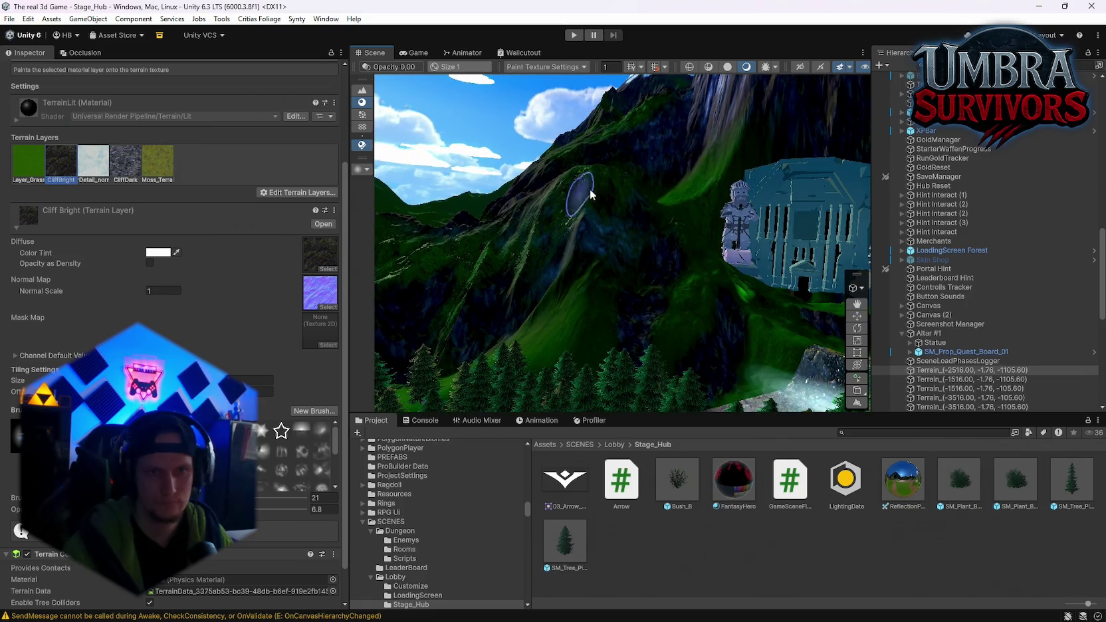
pyautogui.moveTo(555, 272)
pyautogui.mouseDown()
pyautogui.moveTo(589, 283)
pyautogui.moveTo(607, 255)
pyautogui.moveTo(595, 238)
pyautogui.moveTo(613, 236)
pyautogui.moveTo(677, 305)
pyautogui.moveTo(575, 292)
pyautogui.mouseUp()
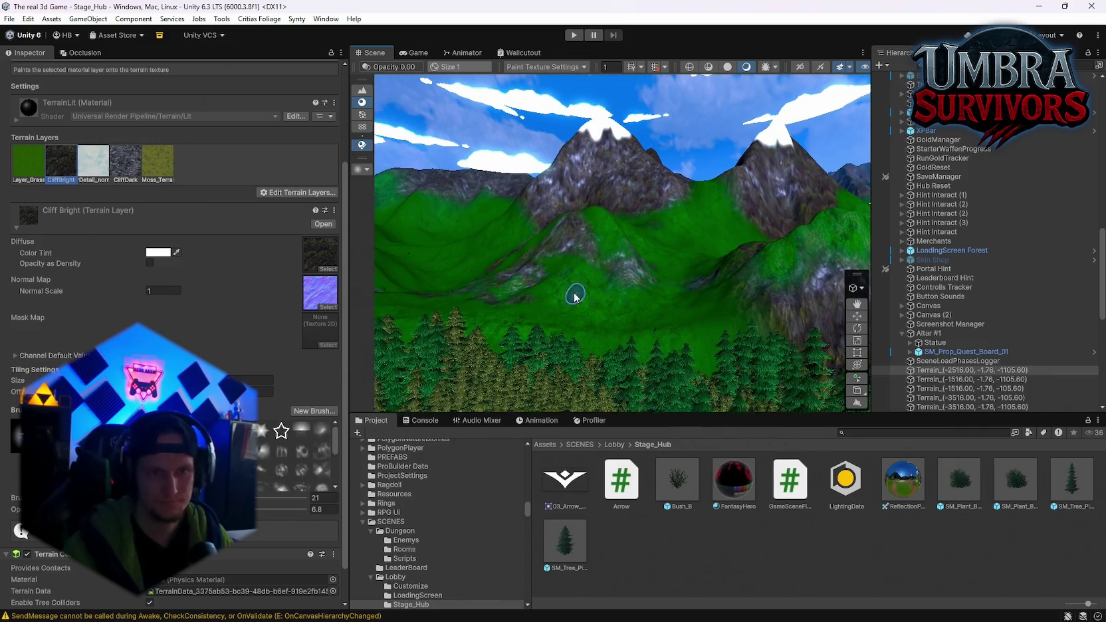
pyautogui.click(614, 261)
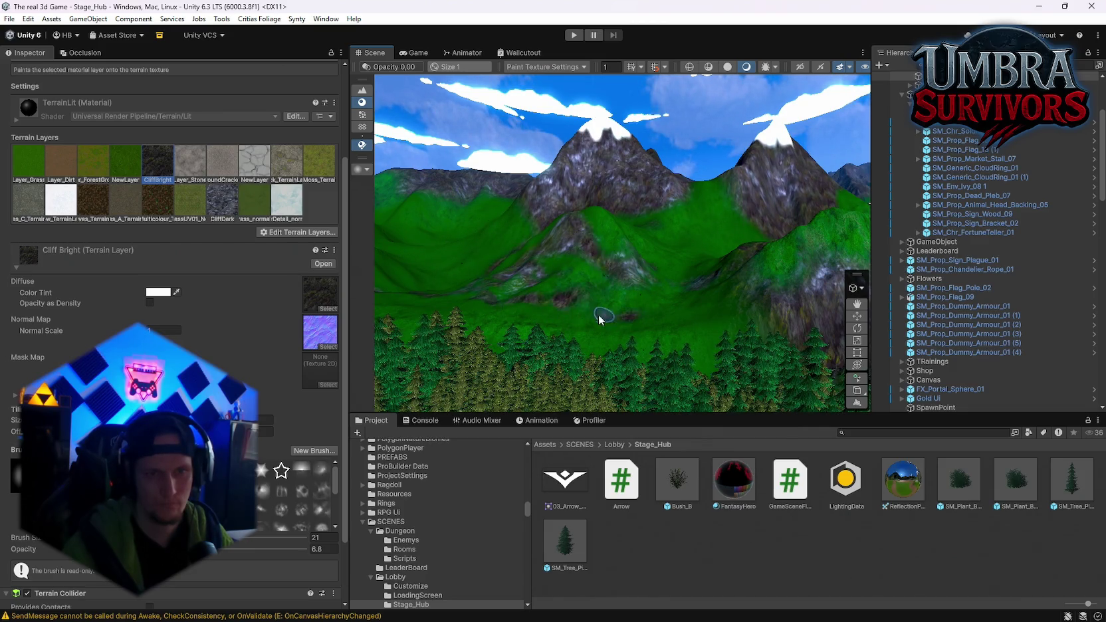
pyautogui.moveTo(601, 320)
pyautogui.mouseDown()
pyautogui.moveTo(673, 327)
pyautogui.moveTo(663, 353)
pyautogui.mouseUp()
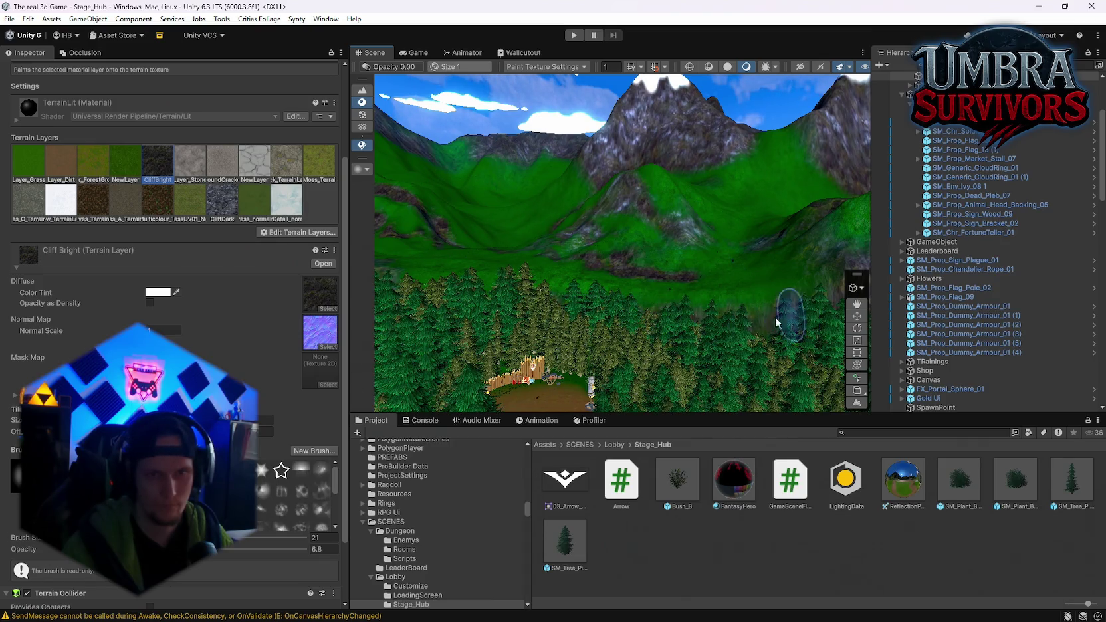
pyautogui.moveTo(650, 339); pyautogui.dragTo(723, 339)
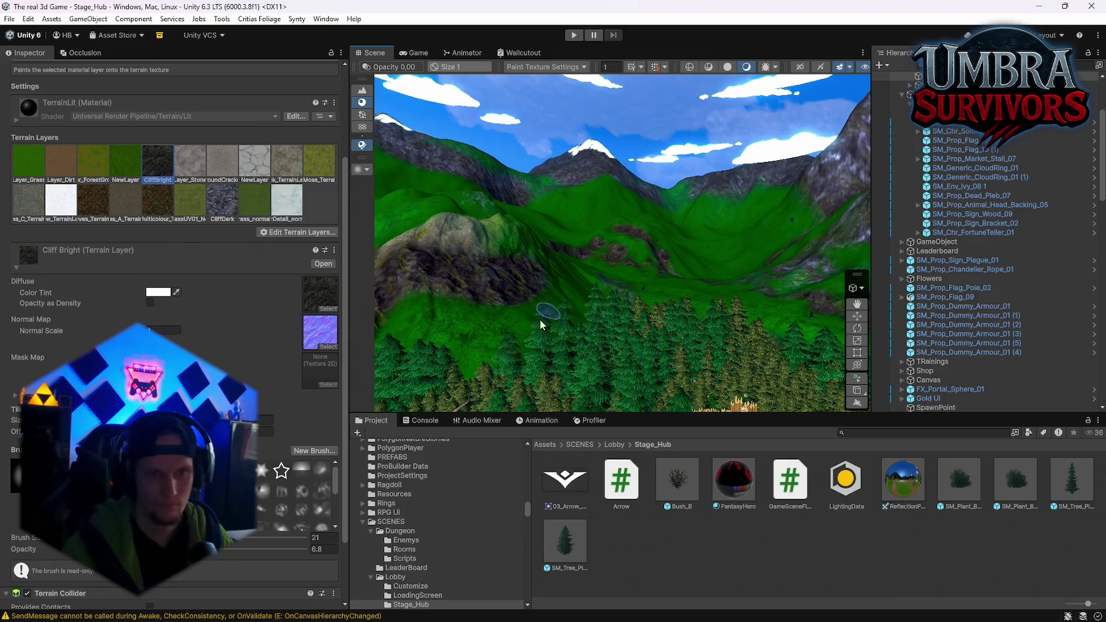
pyautogui.moveTo(540, 325); pyautogui.dragTo(639, 316)
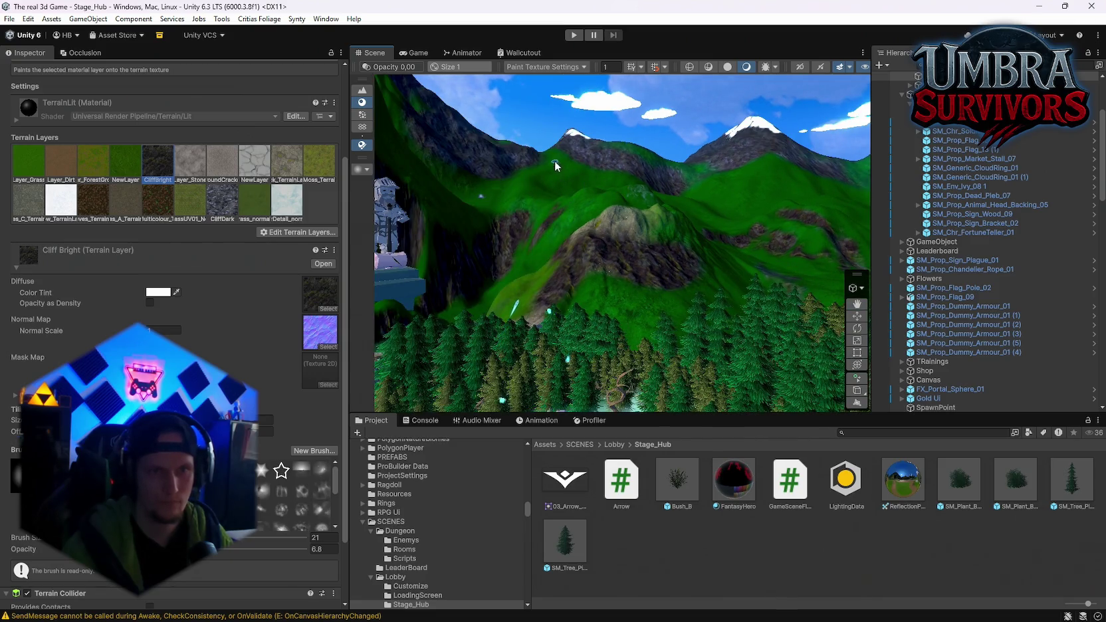
pyautogui.click(568, 163)
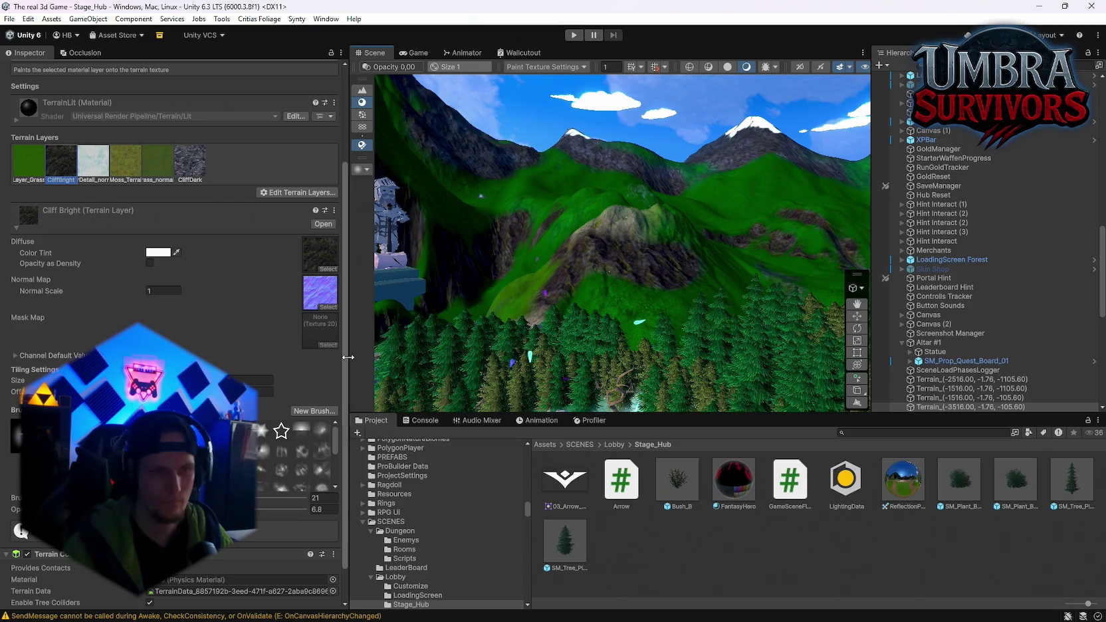
pyautogui.click(219, 498)
# Confirm brush size 102, select the temple terrain tile and frame the surrounding mountains.
pyautogui.click(584, 172)
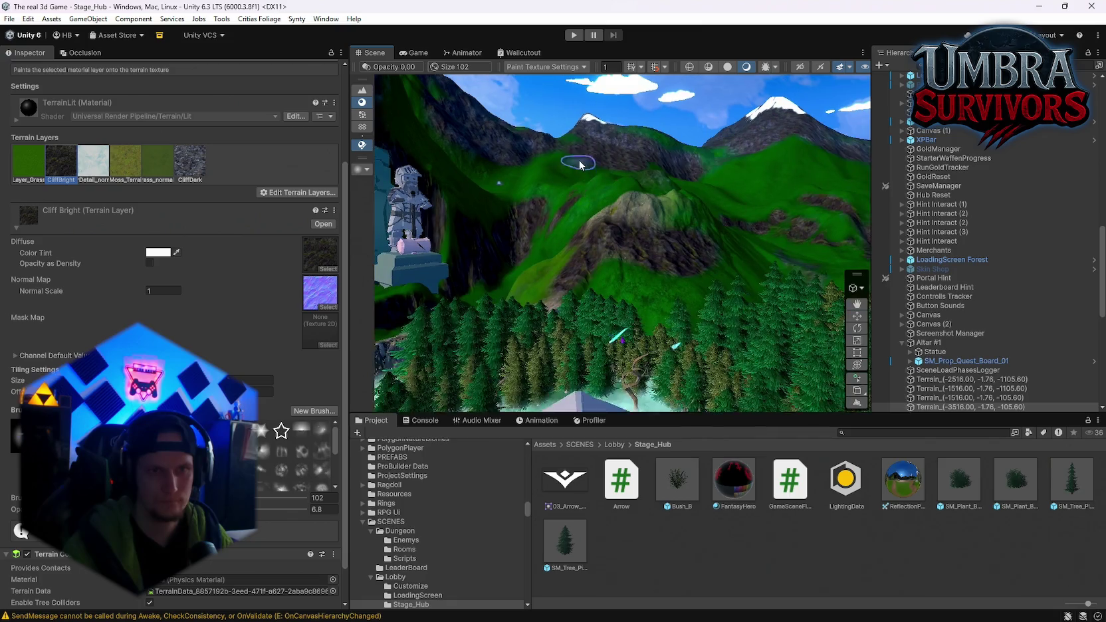
pyautogui.click(485, 159)
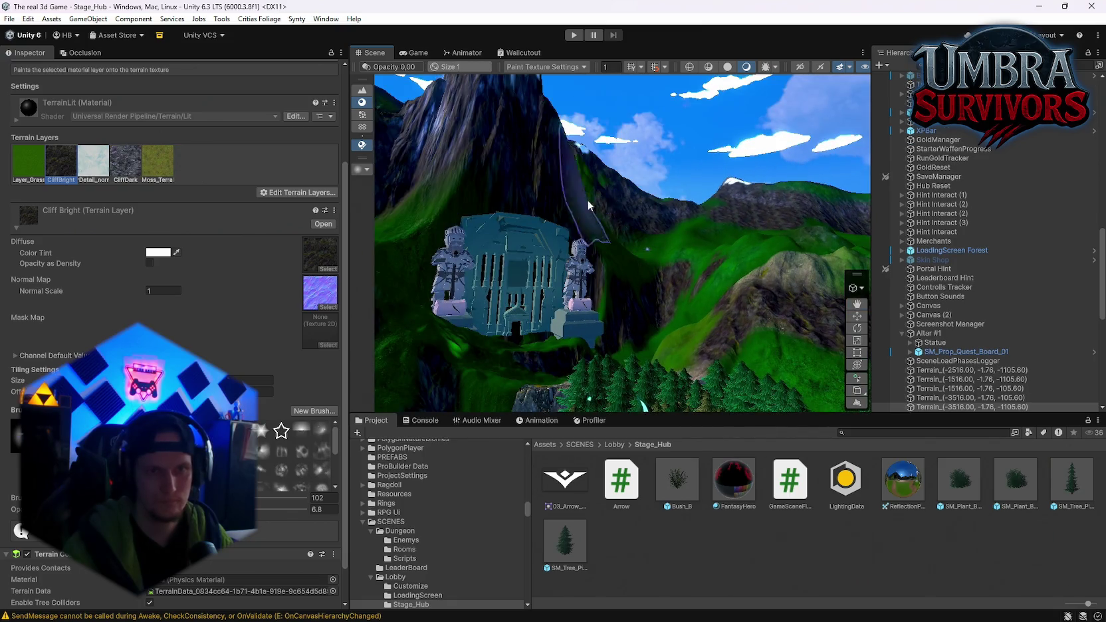
pyautogui.press('f')
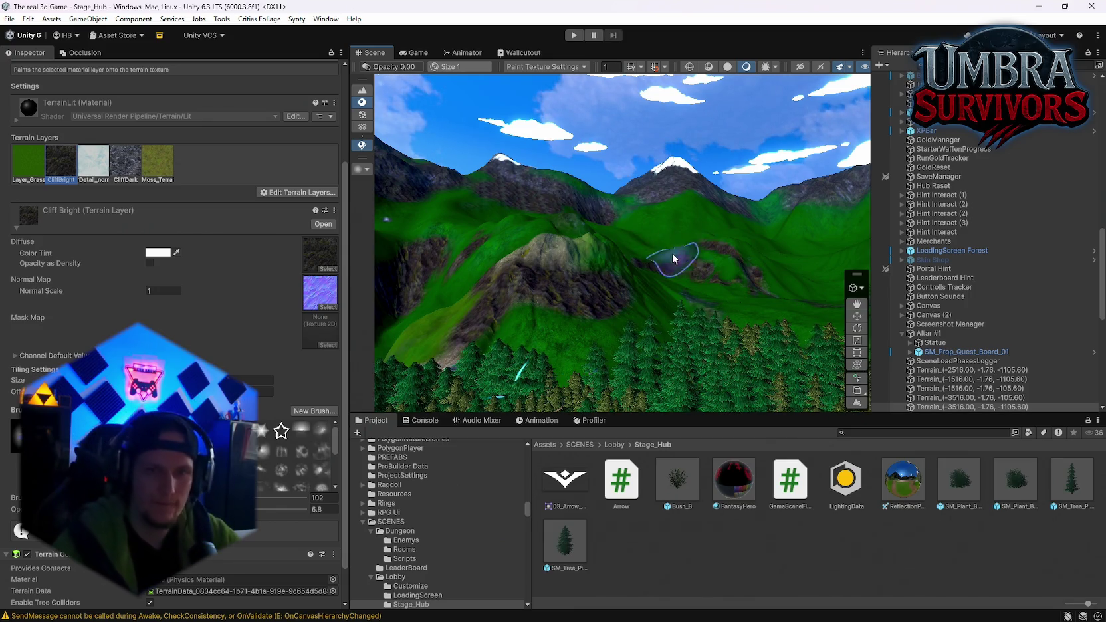
pyautogui.click(697, 214)
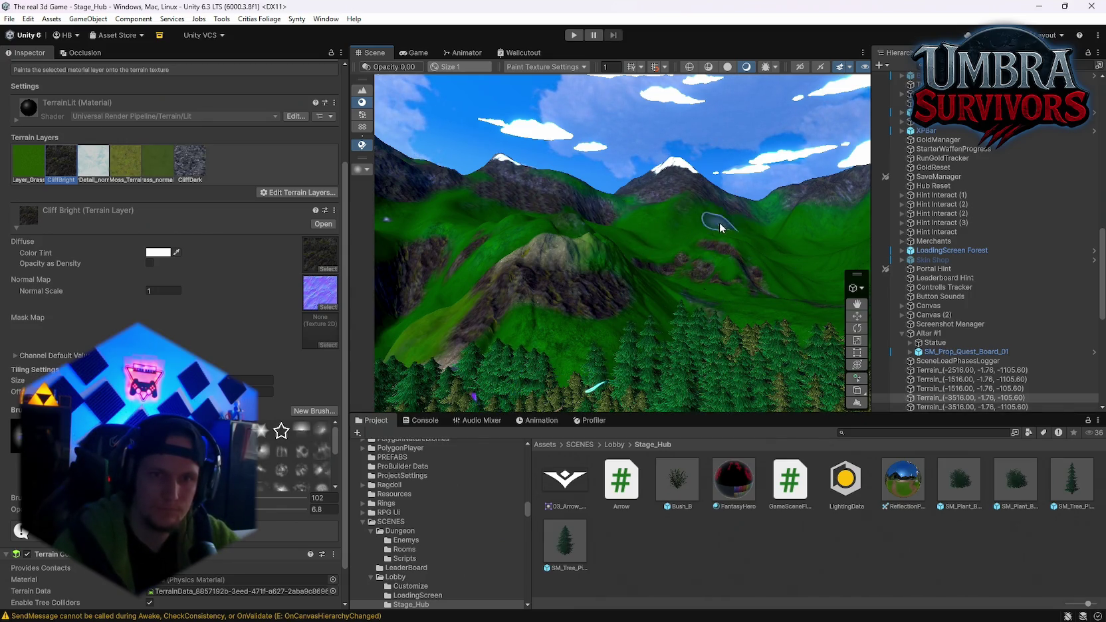
pyautogui.moveTo(719, 227); pyautogui.dragTo(665, 239)
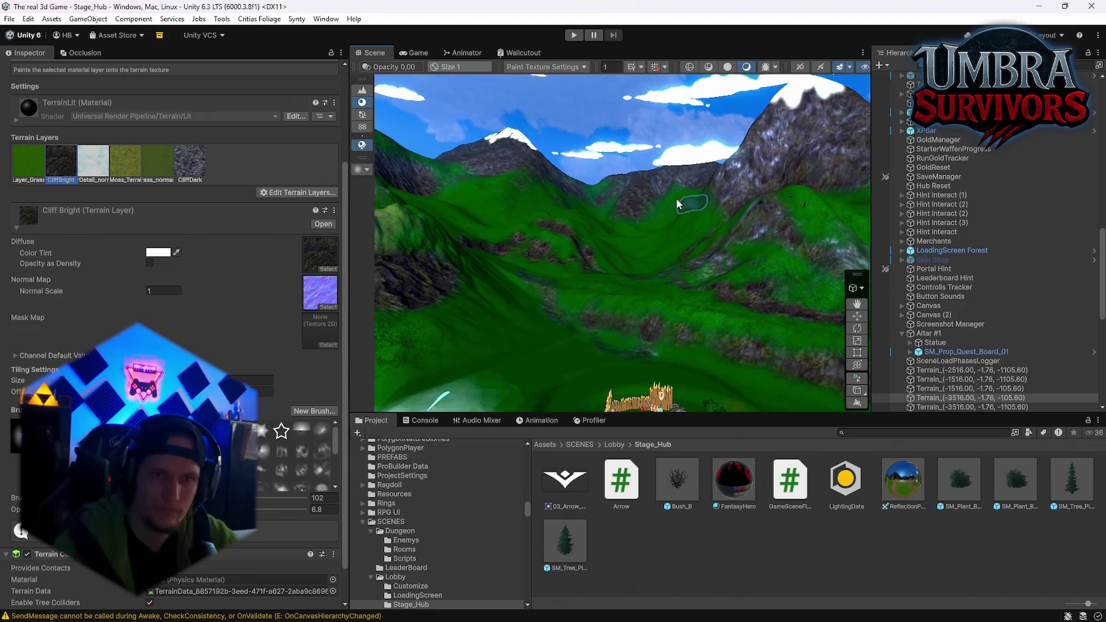
pyautogui.moveTo(703, 227)
pyautogui.mouseDown()
pyautogui.moveTo(670, 218)
pyautogui.moveTo(667, 186)
pyautogui.mouseUp()
# Pick the grass layer, paint grass over the rocky slope, then choose Layer_Grass_02.
pyautogui.click(670, 199)
pyautogui.moveTo(708, 224)
pyautogui.mouseDown()
pyautogui.moveTo(637, 199)
pyautogui.moveTo(640, 257)
pyautogui.mouseUp()
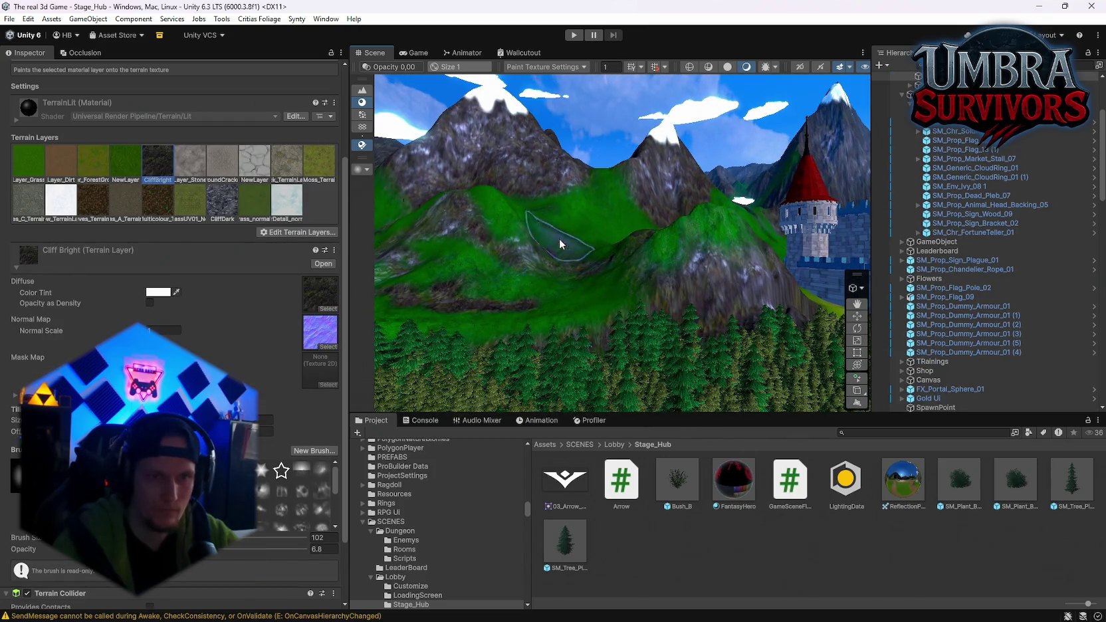
pyautogui.moveTo(541, 216); pyautogui.dragTo(494, 302)
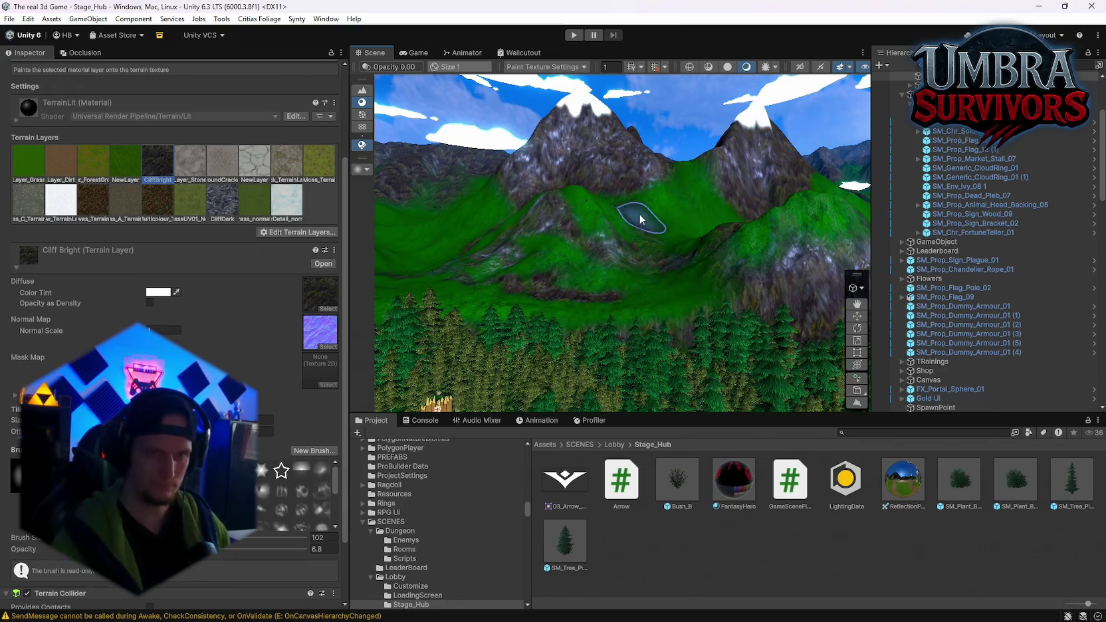
pyautogui.moveTo(669, 297)
pyautogui.mouseDown()
pyautogui.moveTo(523, 279)
pyautogui.moveTo(551, 304)
pyautogui.moveTo(531, 299)
pyautogui.moveTo(589, 276)
pyautogui.mouseUp()
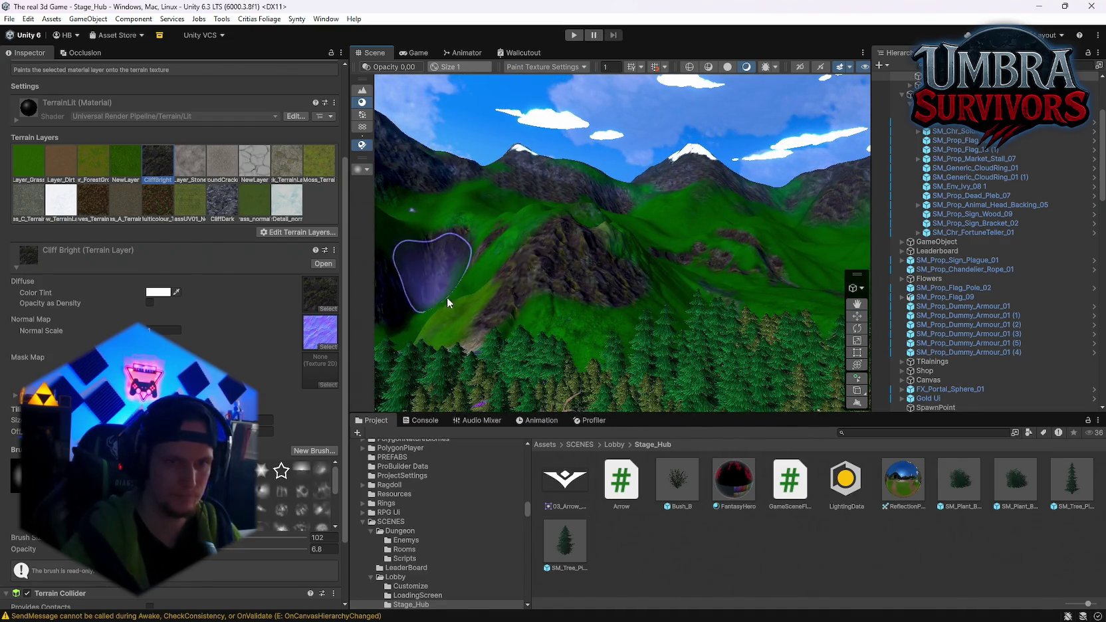
pyautogui.click(11, 166)
pyautogui.moveTo(563, 246)
pyautogui.mouseDown()
pyautogui.moveTo(580, 276)
pyautogui.moveTo(499, 292)
pyautogui.mouseUp()
pyautogui.click(255, 200)
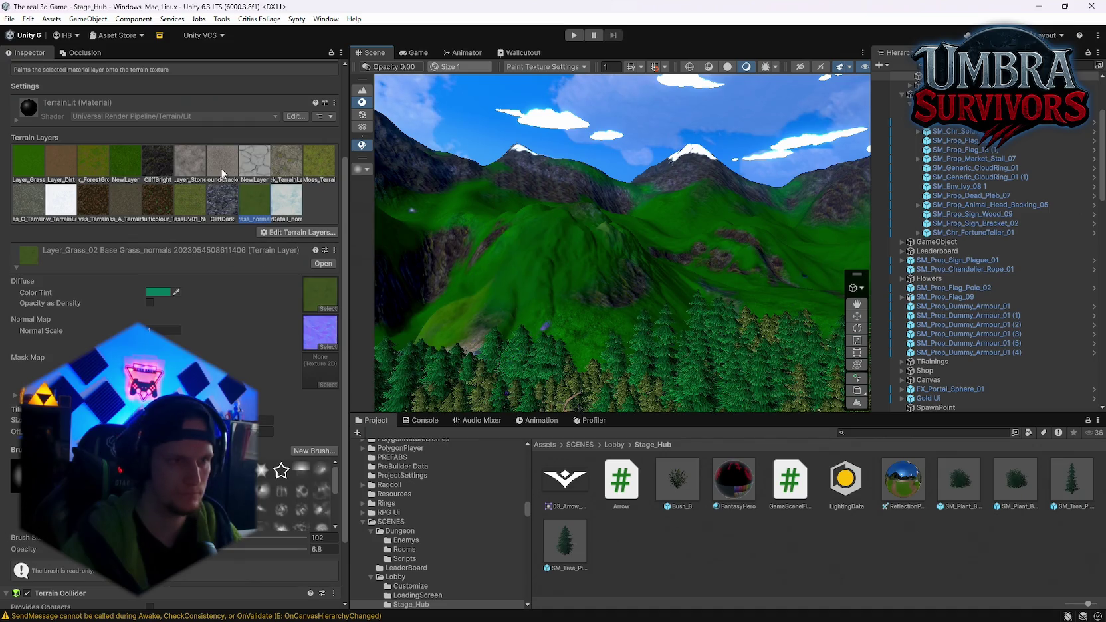
# Paint the central hill with olive grass, then repaint it with the Moss_Terrain layer.
pyautogui.click(126, 161)
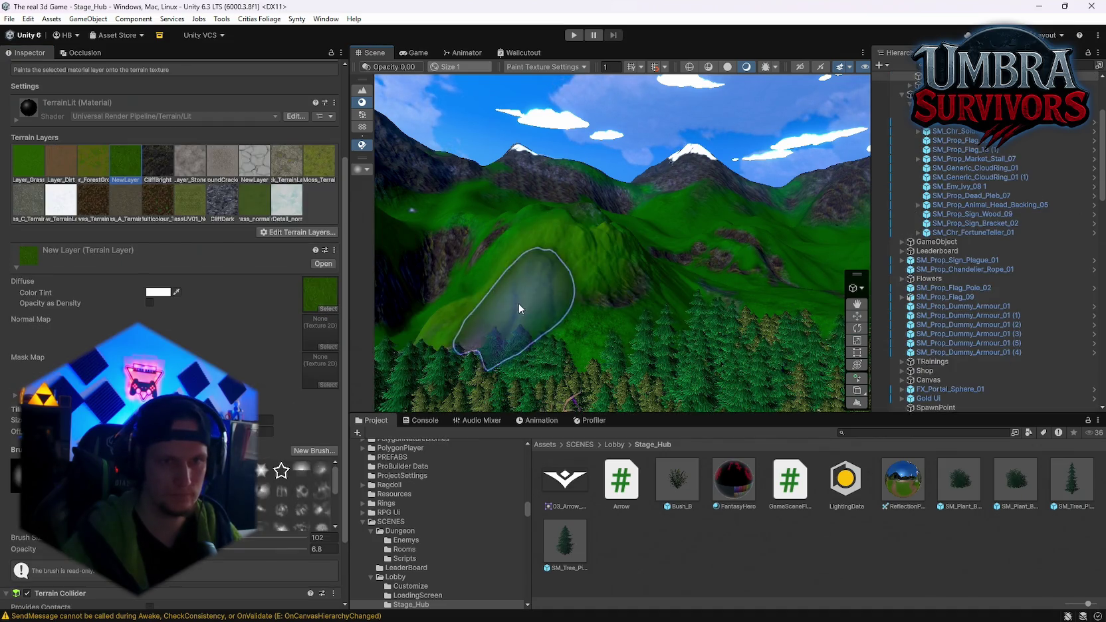
pyautogui.click(193, 205)
pyautogui.moveTo(611, 245)
pyautogui.mouseDown()
pyautogui.moveTo(522, 283)
pyautogui.moveTo(493, 238)
pyautogui.moveTo(465, 245)
pyautogui.mouseUp()
pyautogui.click(319, 161)
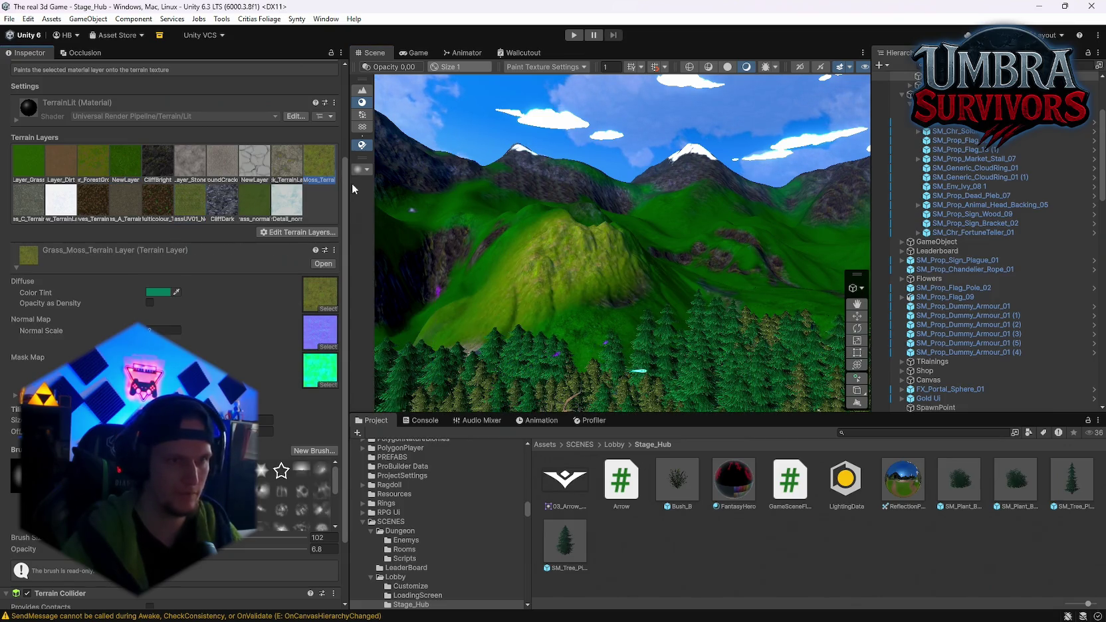
pyautogui.moveTo(511, 279)
pyautogui.mouseDown()
pyautogui.moveTo(614, 244)
pyautogui.moveTo(505, 275)
pyautogui.moveTo(503, 292)
pyautogui.moveTo(585, 266)
pyautogui.mouseUp()
# Switch to Cliff Bright at brush size 18, opacity about 16, and paint rock along the mountain slope.
pyautogui.click(160, 166)
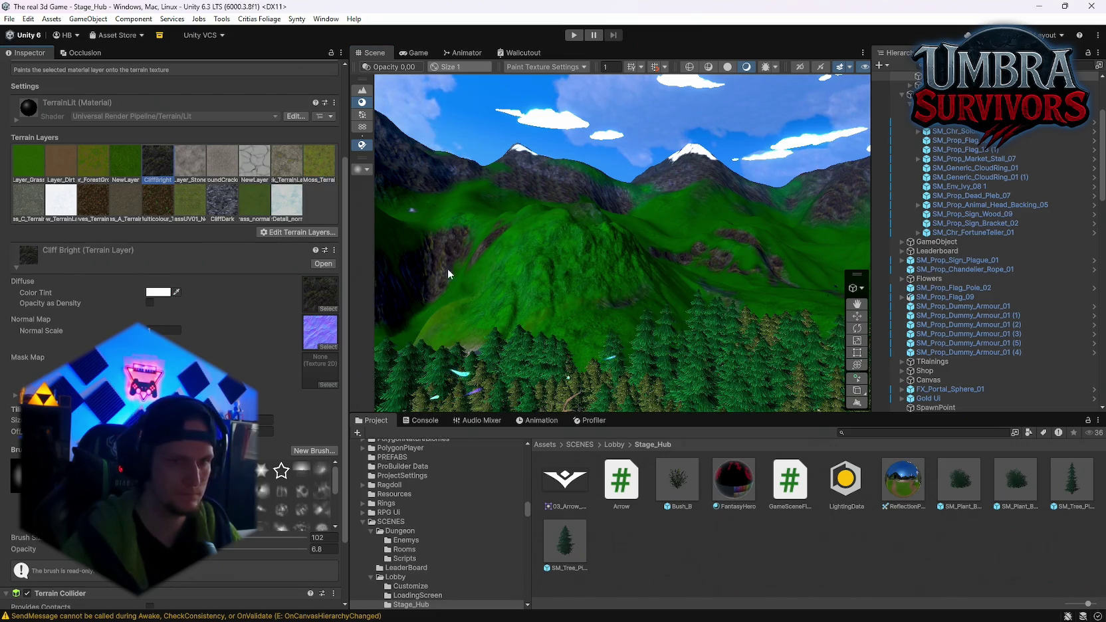
pyautogui.write('8')
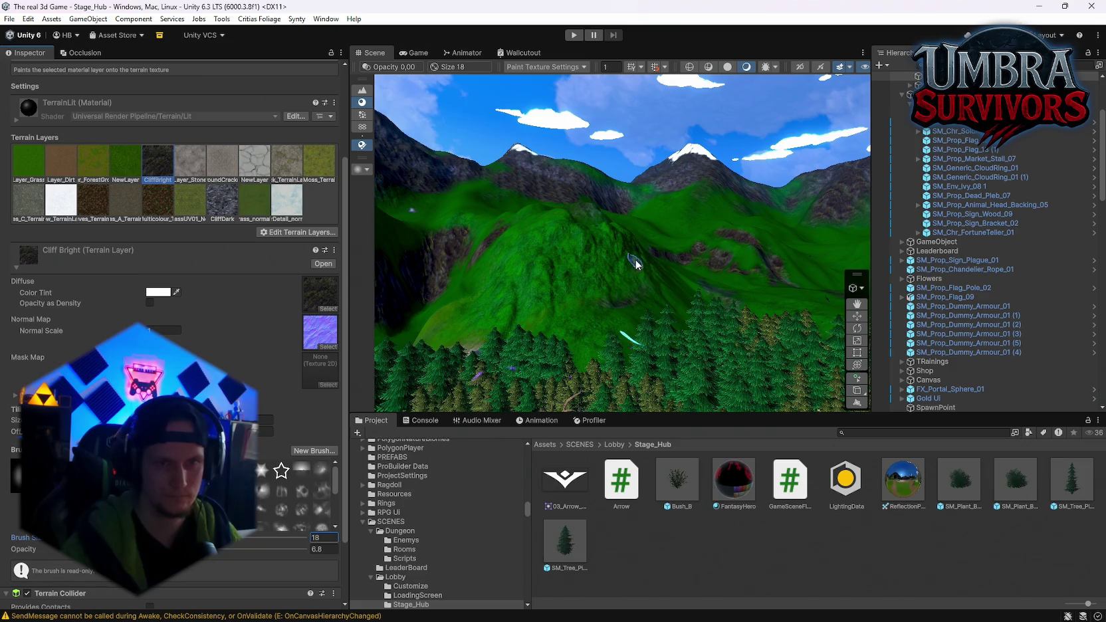
pyautogui.moveTo(26, 549); pyautogui.dragTo(60, 549)
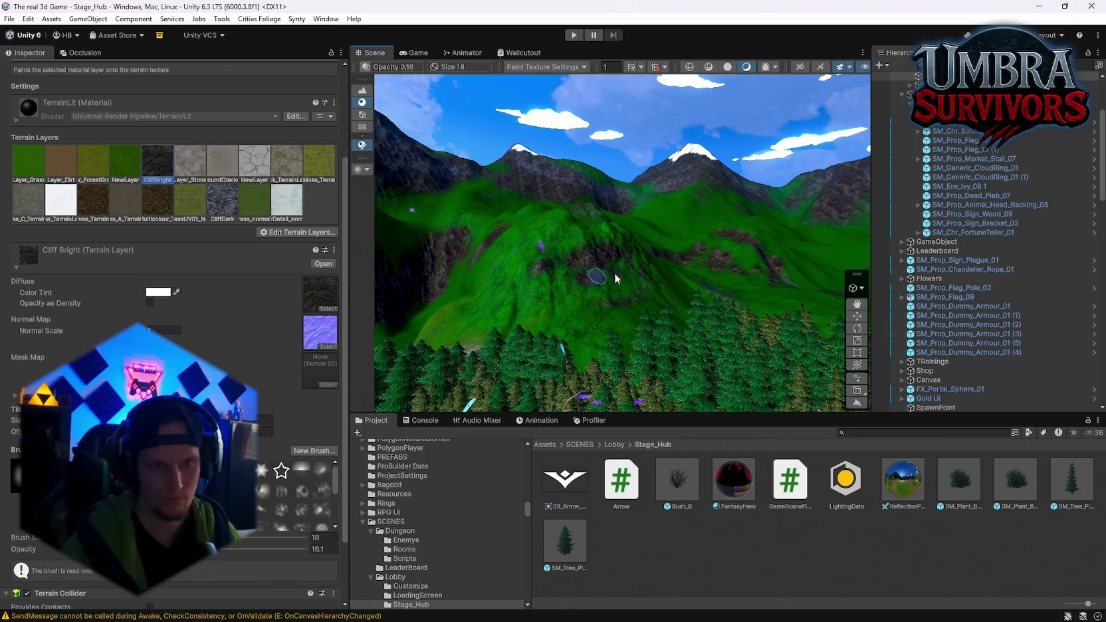
pyautogui.click(634, 269)
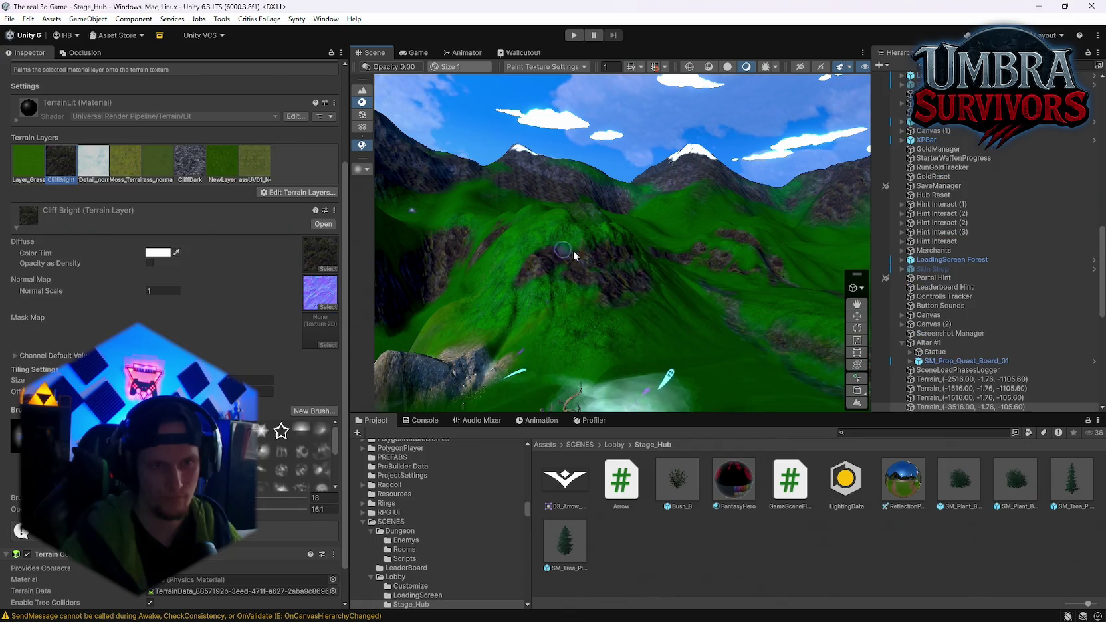
pyautogui.click(585, 277)
pyautogui.moveTo(573, 296); pyautogui.dragTo(631, 299)
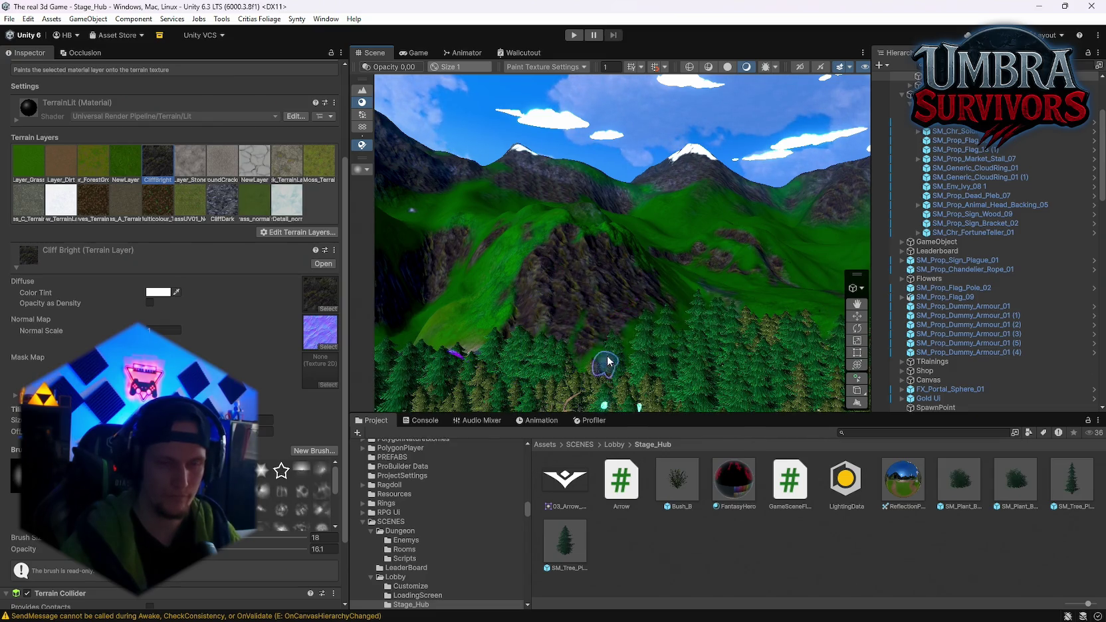
# Try the Layer_Grass_02, grass UV01 and Grass_Moss_Terrain layers and select the terrain tiles to paint.
pyautogui.scroll(-5, 580, 141)
pyautogui.scroll(5, 579, 140)
pyautogui.scroll(-5, 533, 223)
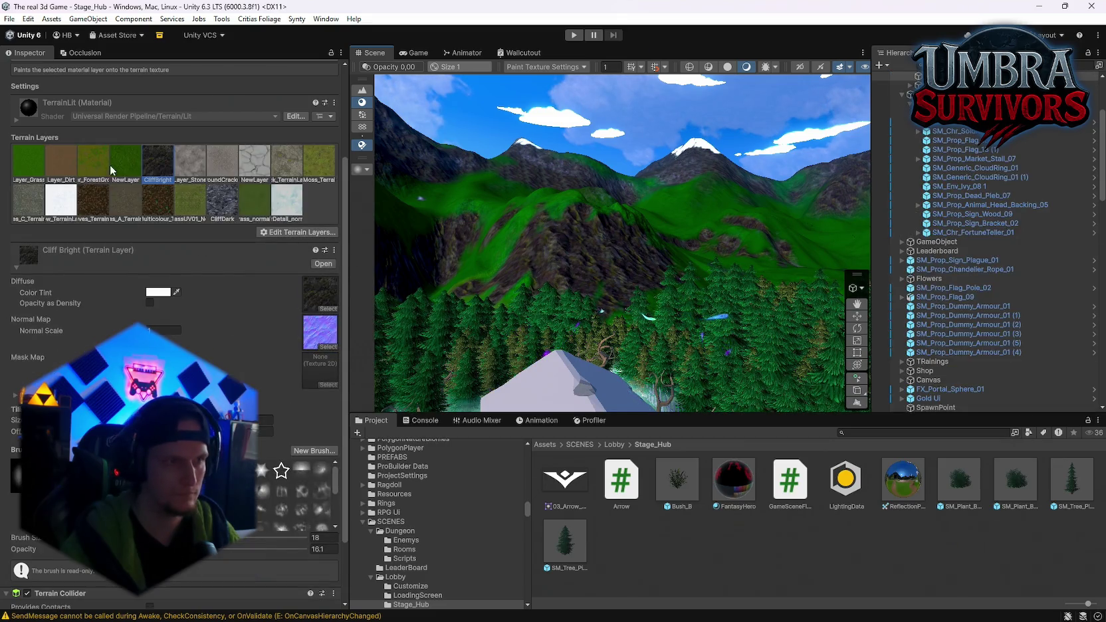
pyautogui.click(256, 202)
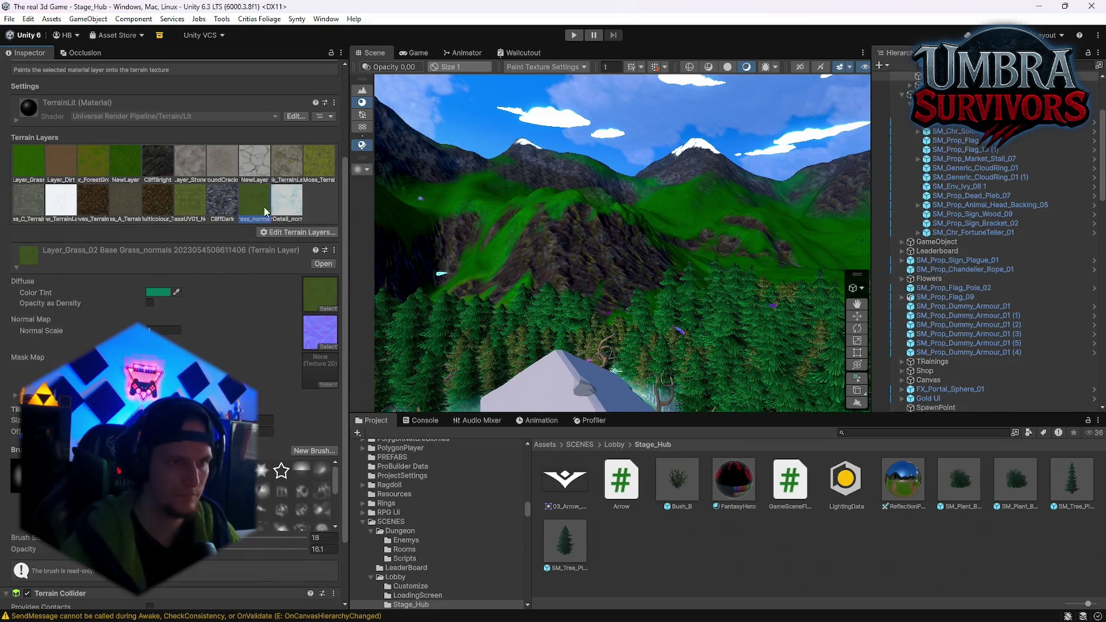
pyautogui.click(318, 166)
pyautogui.click(190, 199)
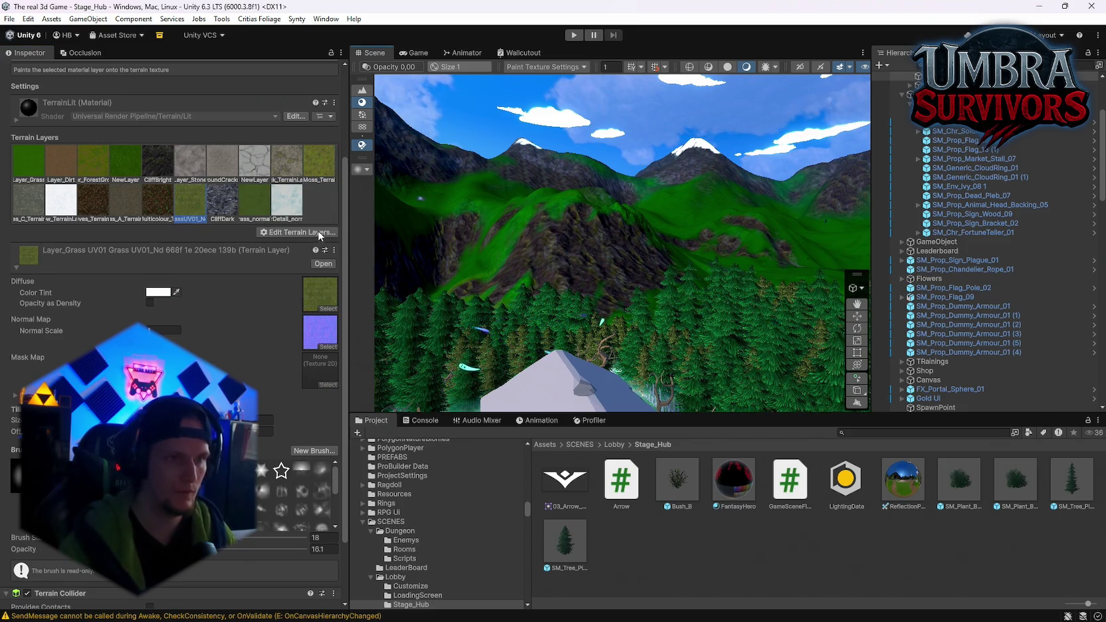
pyautogui.click(308, 169)
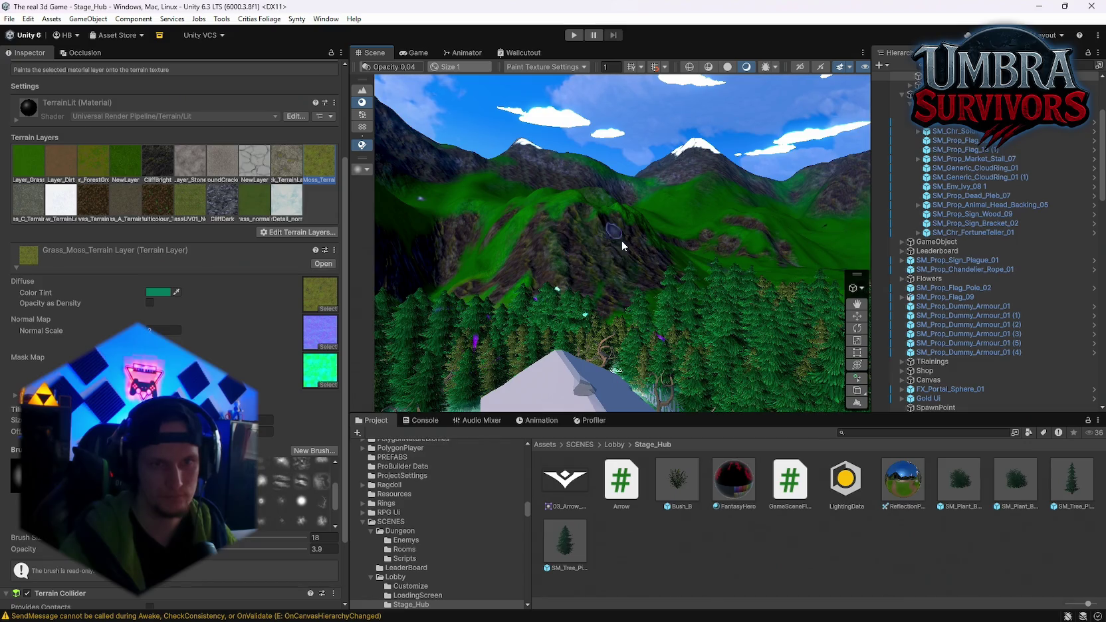
pyautogui.click(522, 221)
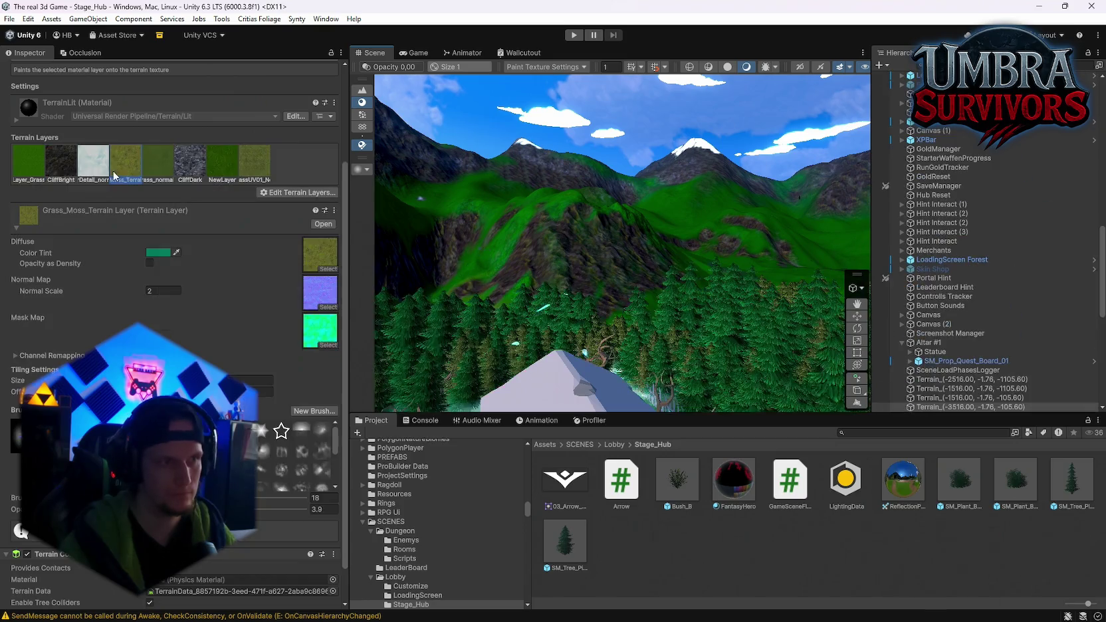
pyautogui.click(541, 232)
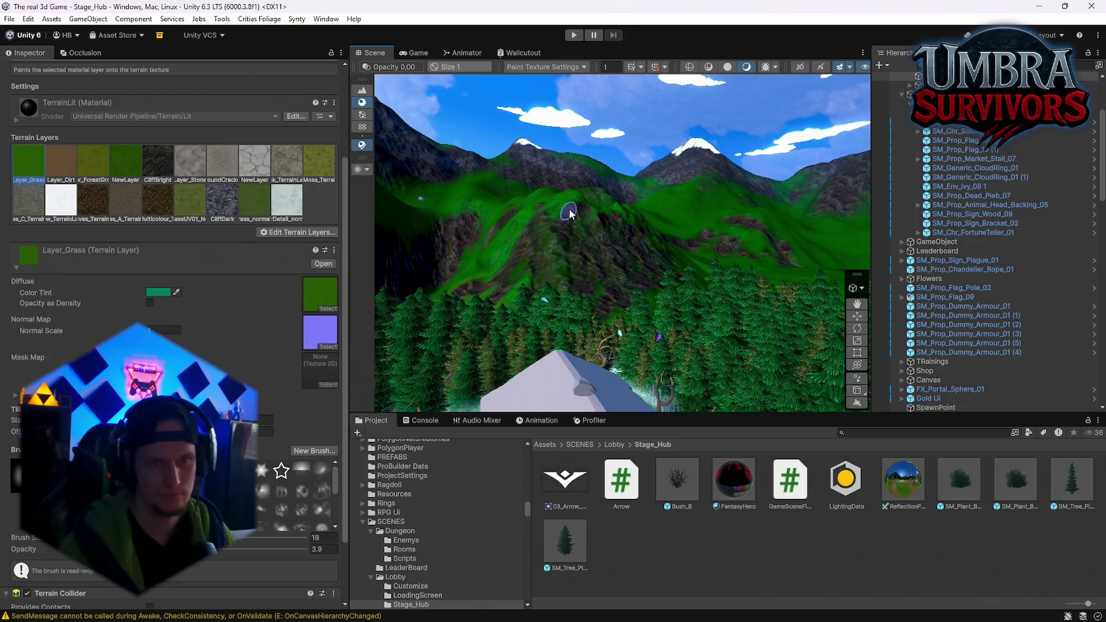
# Paint CliffDark rock across the slope, then Layer_Grass_02 grass across the adjoining tiles.
pyautogui.click(222, 200)
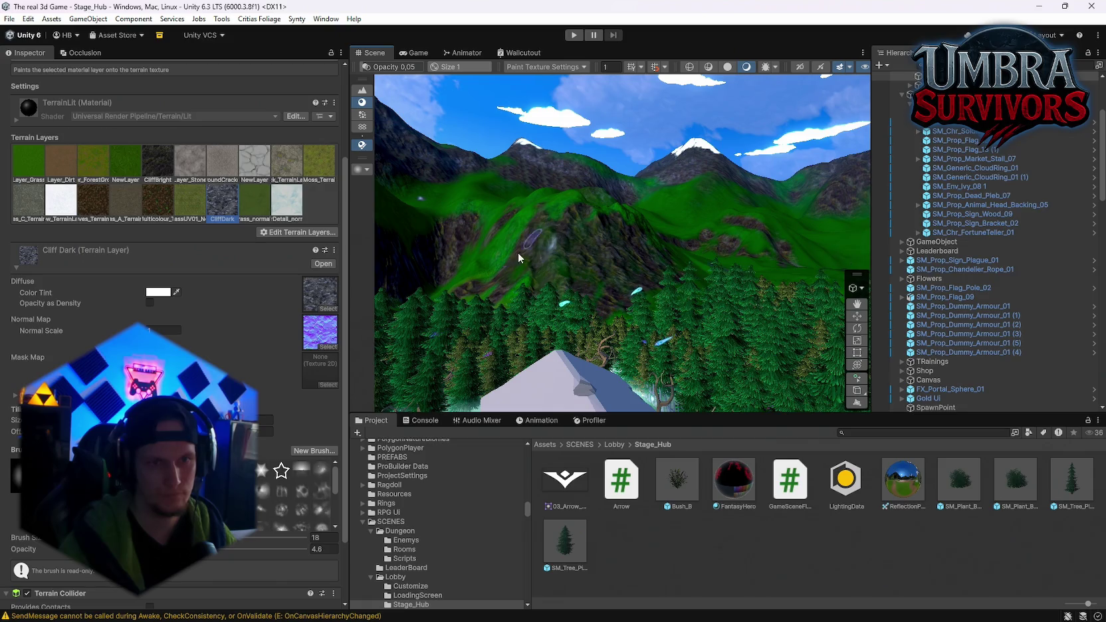
pyautogui.click(522, 242)
pyautogui.moveTo(524, 248)
pyautogui.mouseDown()
pyautogui.moveTo(551, 272)
pyautogui.moveTo(588, 222)
pyautogui.moveTo(607, 275)
pyautogui.mouseUp()
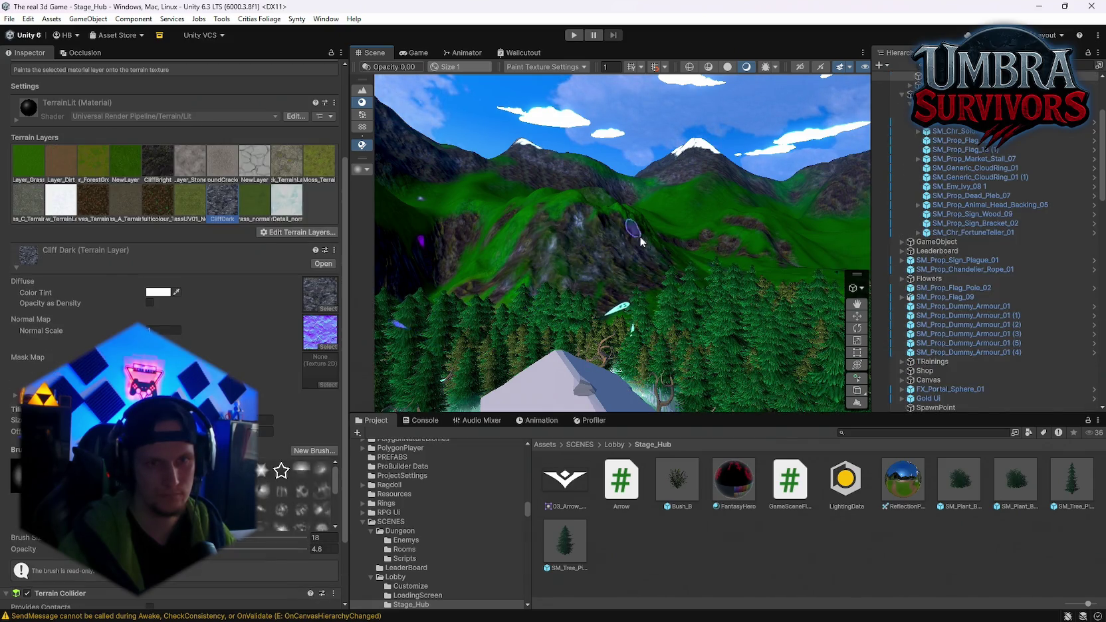
pyautogui.moveTo(556, 219)
pyautogui.mouseDown()
pyautogui.moveTo(510, 254)
pyautogui.moveTo(503, 218)
pyautogui.moveTo(623, 222)
pyautogui.mouseUp()
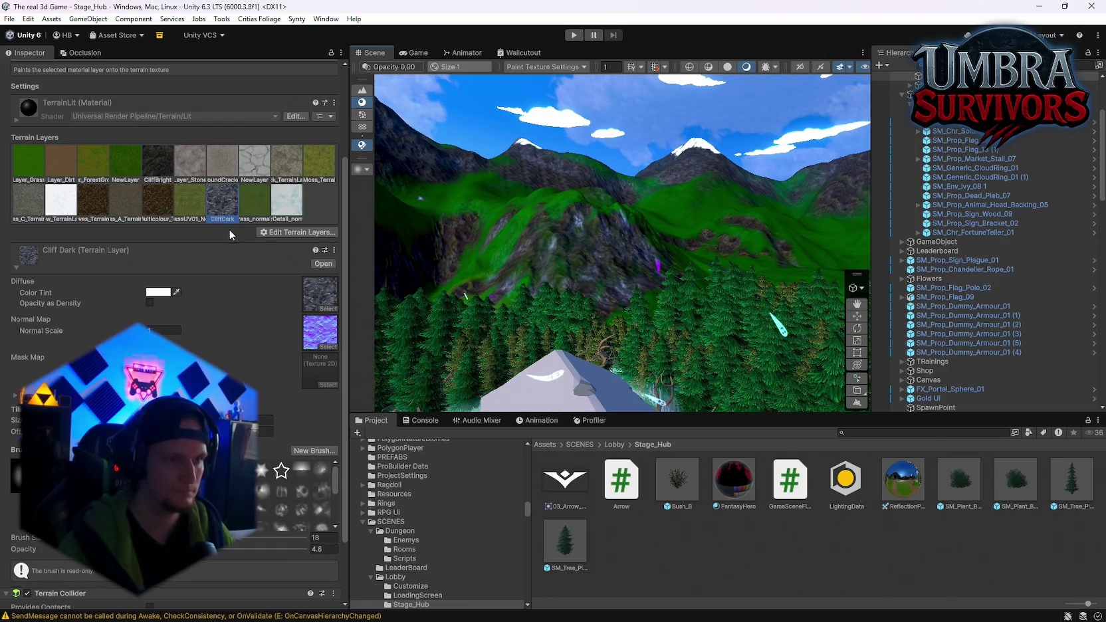
pyautogui.click(254, 200)
pyautogui.moveTo(615, 212)
pyautogui.mouseDown()
pyautogui.moveTo(577, 204)
pyautogui.moveTo(537, 214)
pyautogui.mouseUp()
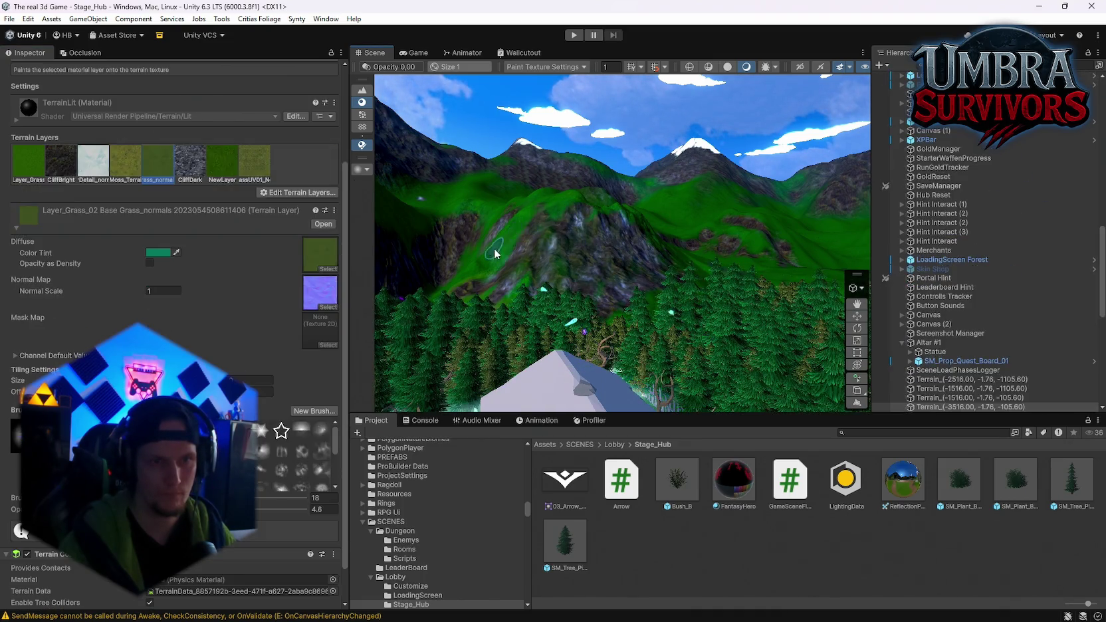
pyautogui.moveTo(487, 294)
pyautogui.mouseDown()
pyautogui.moveTo(585, 215)
pyautogui.moveTo(566, 272)
pyautogui.moveTo(492, 240)
pyautogui.mouseUp()
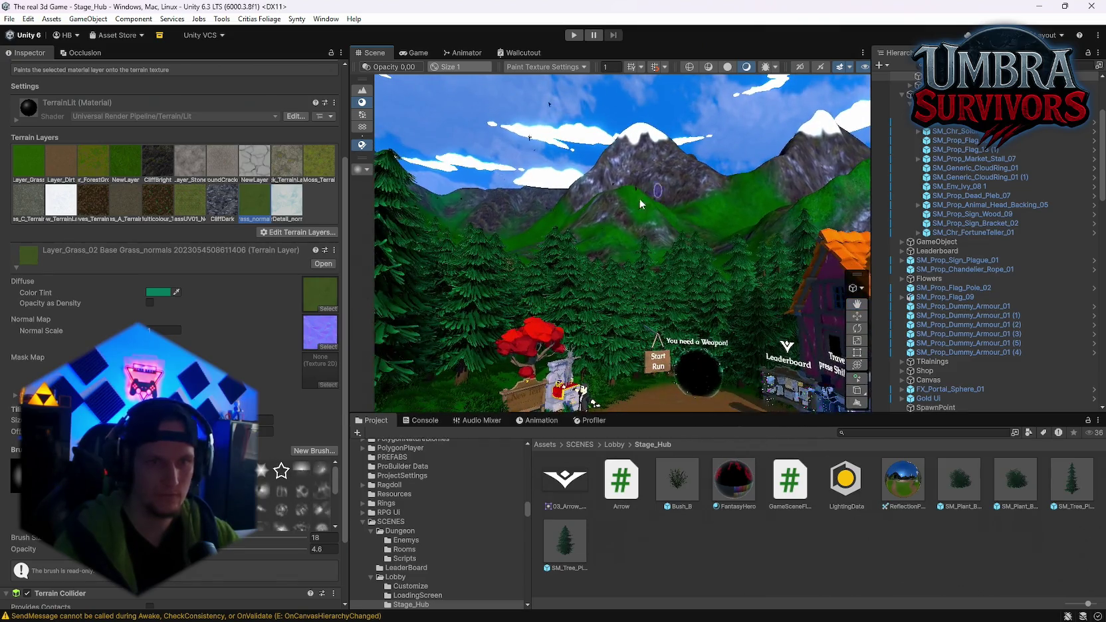
# Make CliffBright the active layer and move the view across the house, castle and village path.
pyautogui.click(157, 162)
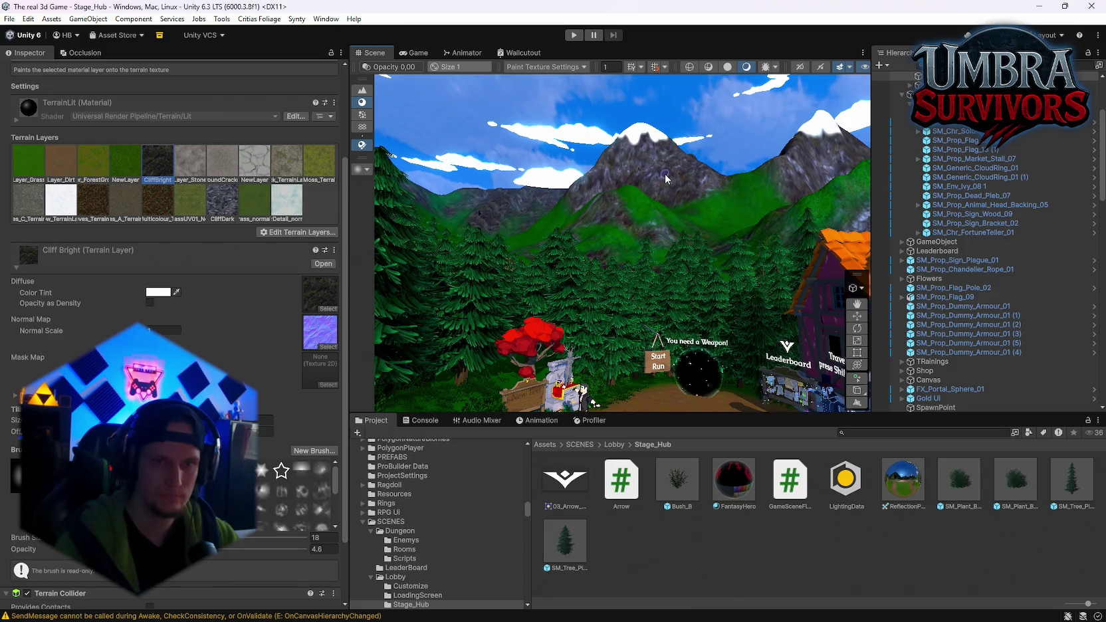
pyautogui.press('Right')
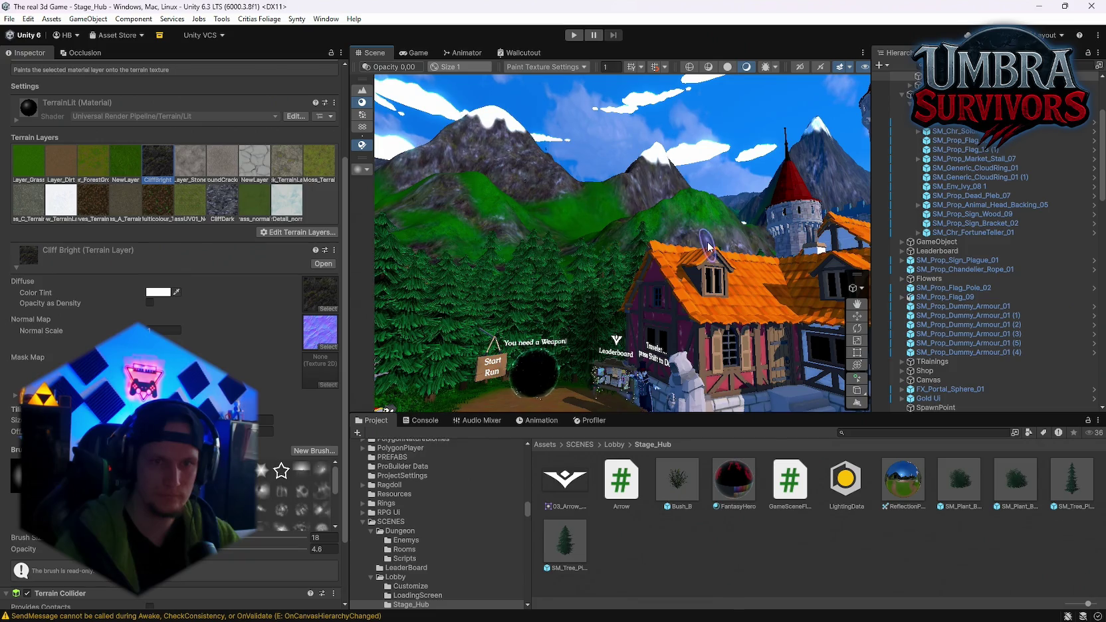
pyautogui.press('Right')
pyautogui.moveTo(778, 226)
pyautogui.mouseDown()
pyautogui.moveTo(540, 237)
pyautogui.moveTo(212, 223)
pyautogui.mouseUp()
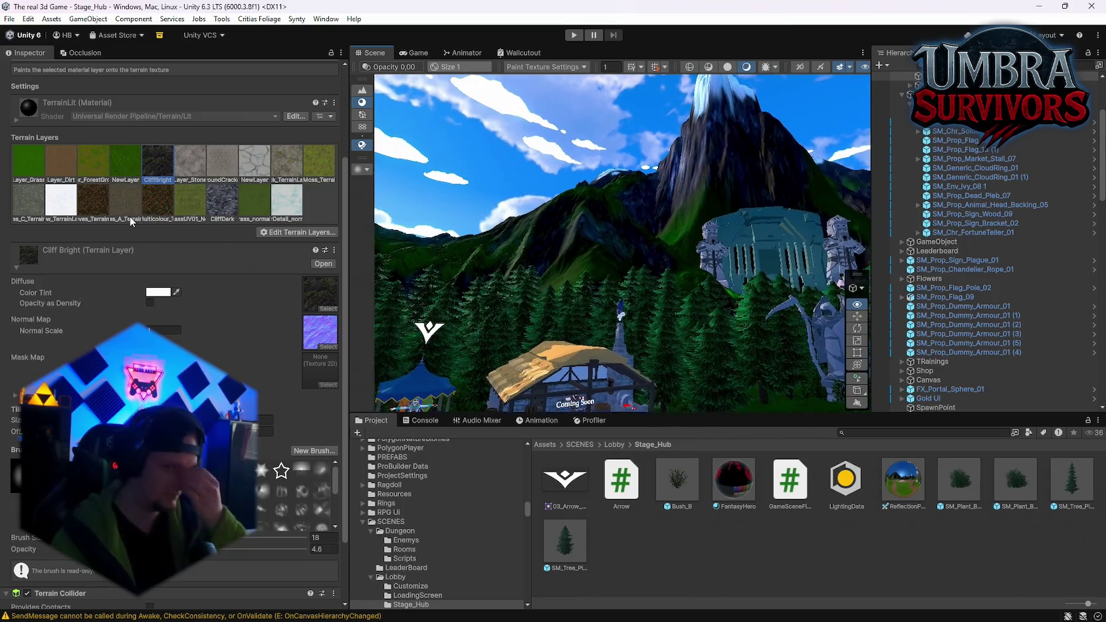
pyautogui.moveTo(129, 216)
pyautogui.mouseDown()
pyautogui.moveTo(299, 371)
pyautogui.moveTo(948, 227)
pyautogui.moveTo(1018, 231)
pyautogui.moveTo(124, 223)
pyautogui.moveTo(207, 202)
pyautogui.moveTo(368, 231)
pyautogui.moveTo(397, 216)
pyautogui.mouseUp()
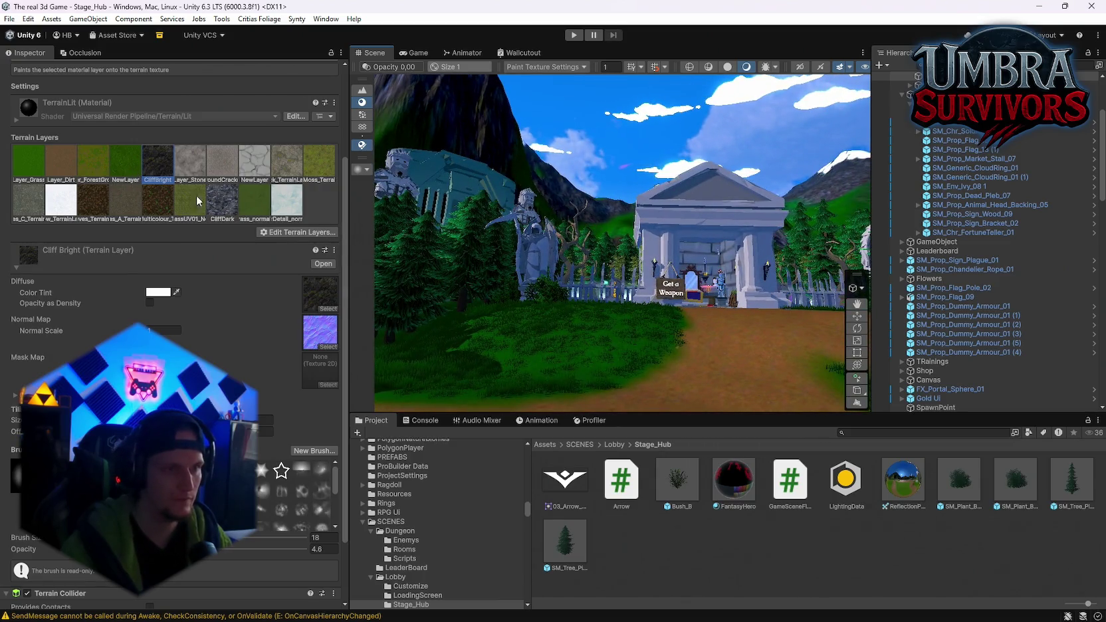
# Pick the Grass_Moss layer, reselect the temple terrain tile, and set brush size 35, opacity about 7.9.
pyautogui.click(39, 166)
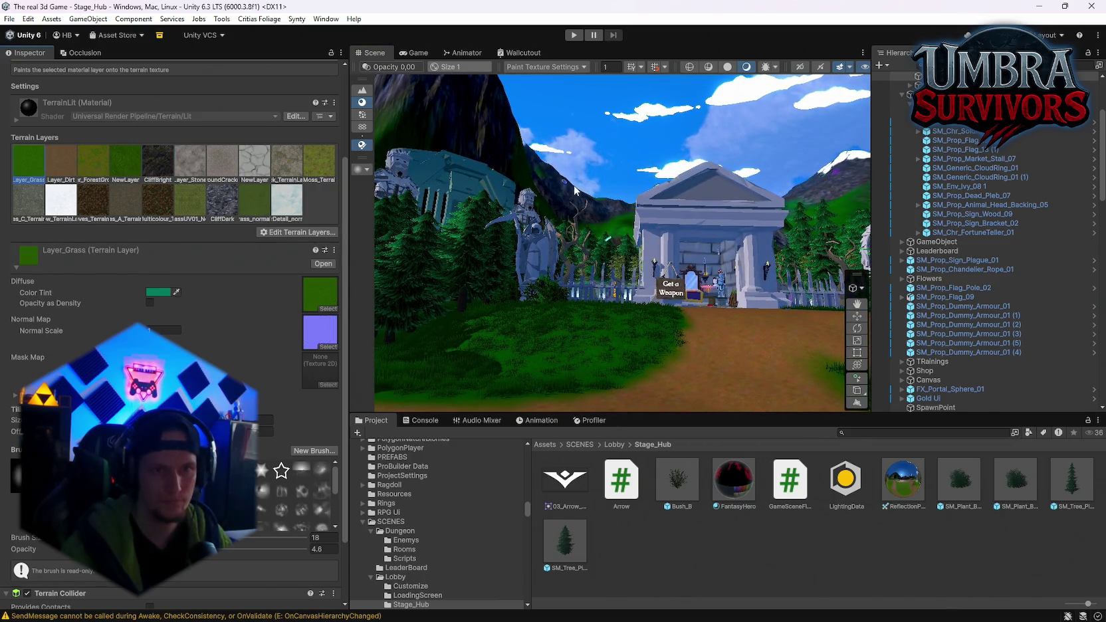
pyautogui.click(578, 193)
pyautogui.click(595, 206)
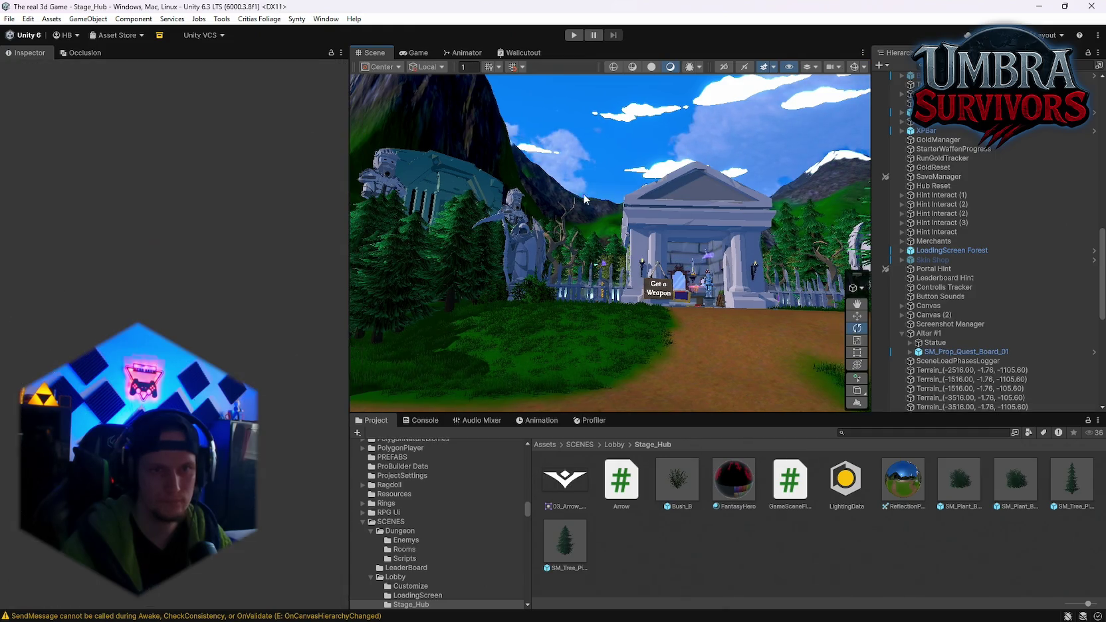
pyautogui.click(570, 208)
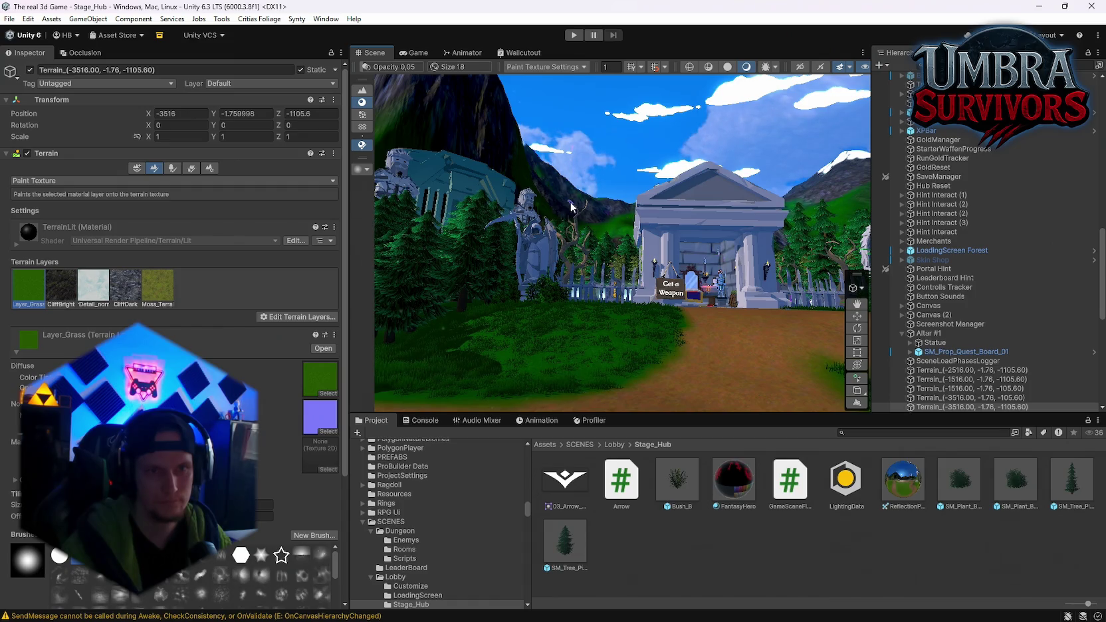
pyautogui.scroll(-3, 173, 332)
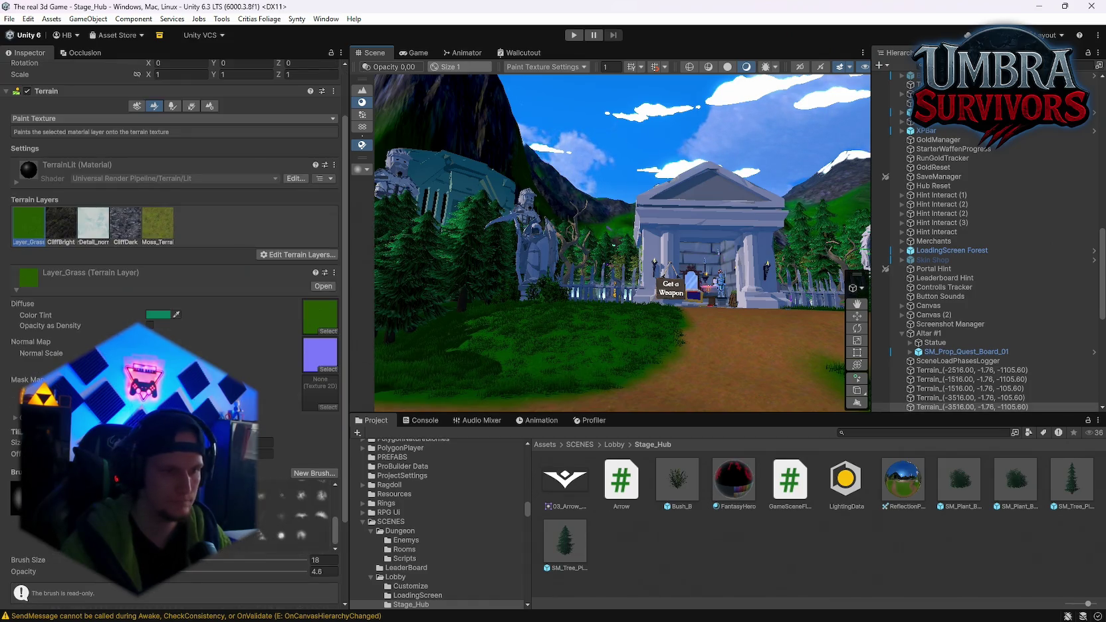
pyautogui.press('s')
pyautogui.press('a')
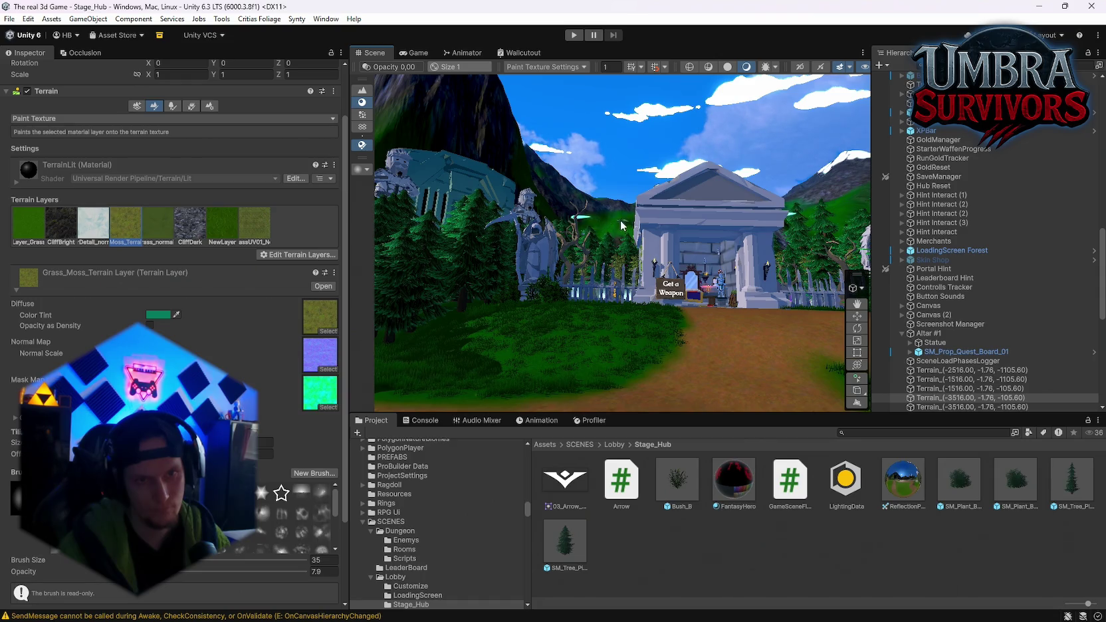
# Switch to CliffBright and orbit to reveal the castle tower, village house and Start Run portal.
pyautogui.moveTo(614, 223)
pyautogui.mouseDown()
pyautogui.moveTo(667, 273)
pyautogui.moveTo(658, 206)
pyautogui.moveTo(598, 200)
pyautogui.mouseUp()
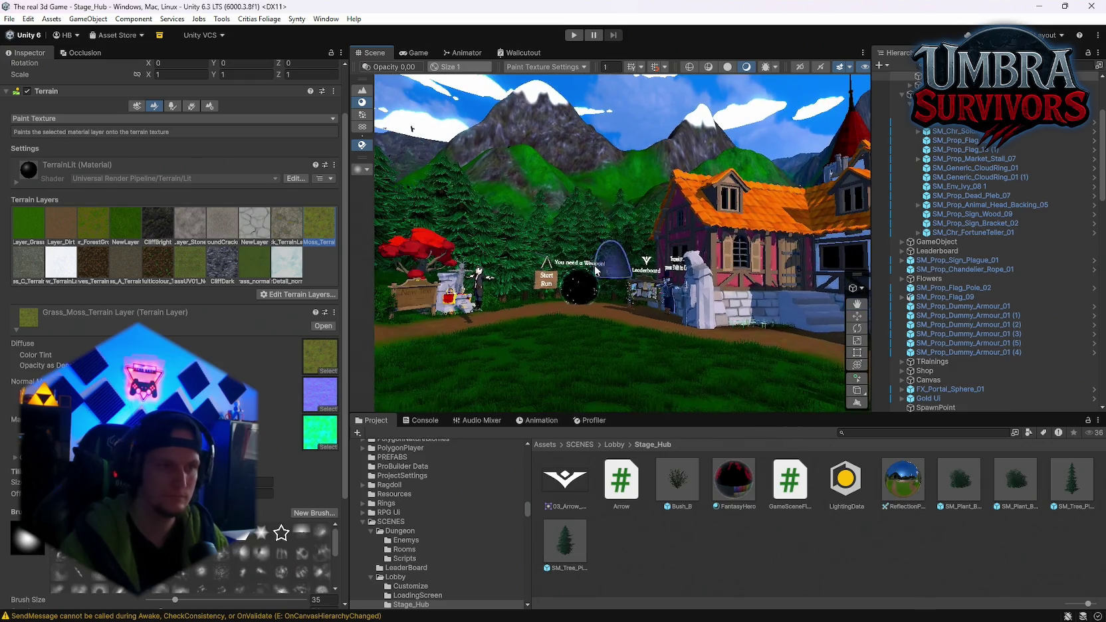
pyautogui.click(152, 232)
pyautogui.scroll(-3, 152, 237)
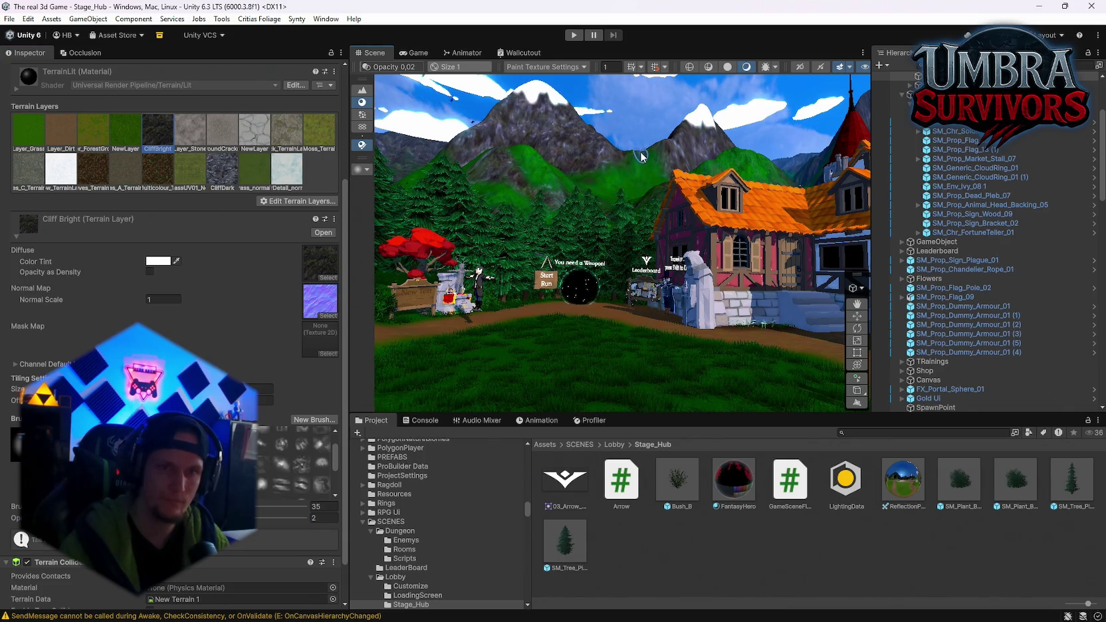
pyautogui.moveTo(665, 160); pyautogui.dragTo(720, 172)
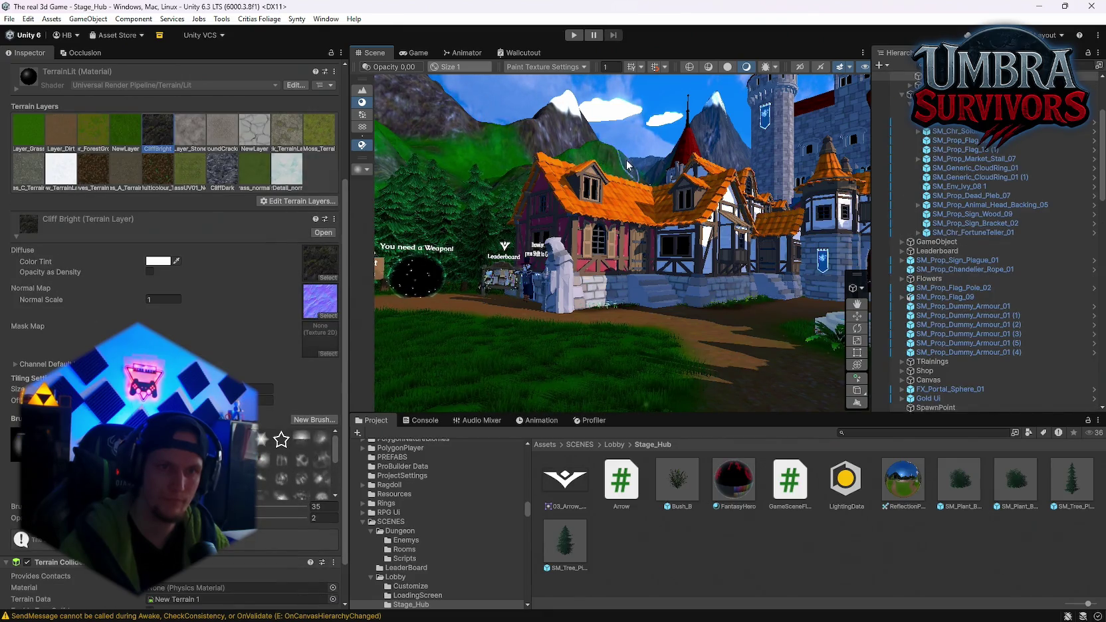
pyautogui.moveTo(573, 162); pyautogui.dragTo(640, 158)
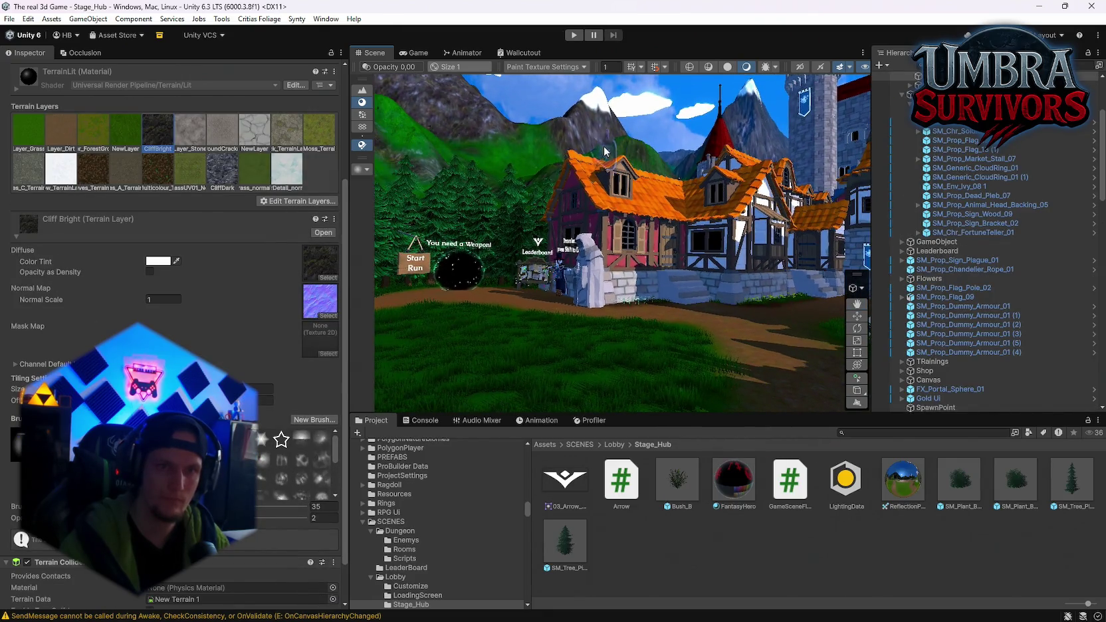
pyautogui.moveTo(642, 184)
pyautogui.mouseDown()
pyautogui.moveTo(638, 206)
pyautogui.moveTo(711, 217)
pyautogui.moveTo(660, 179)
pyautogui.mouseUp()
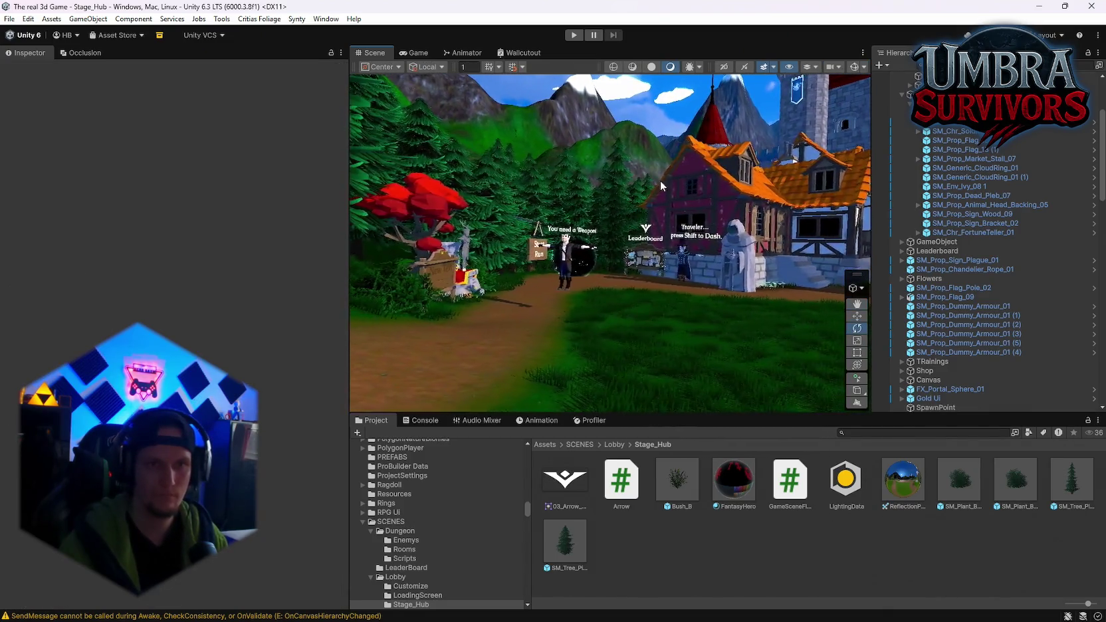
# Select the Ground terrain and orbit toward the castle, houses and Get a Weapon shop.
pyautogui.click(660, 180)
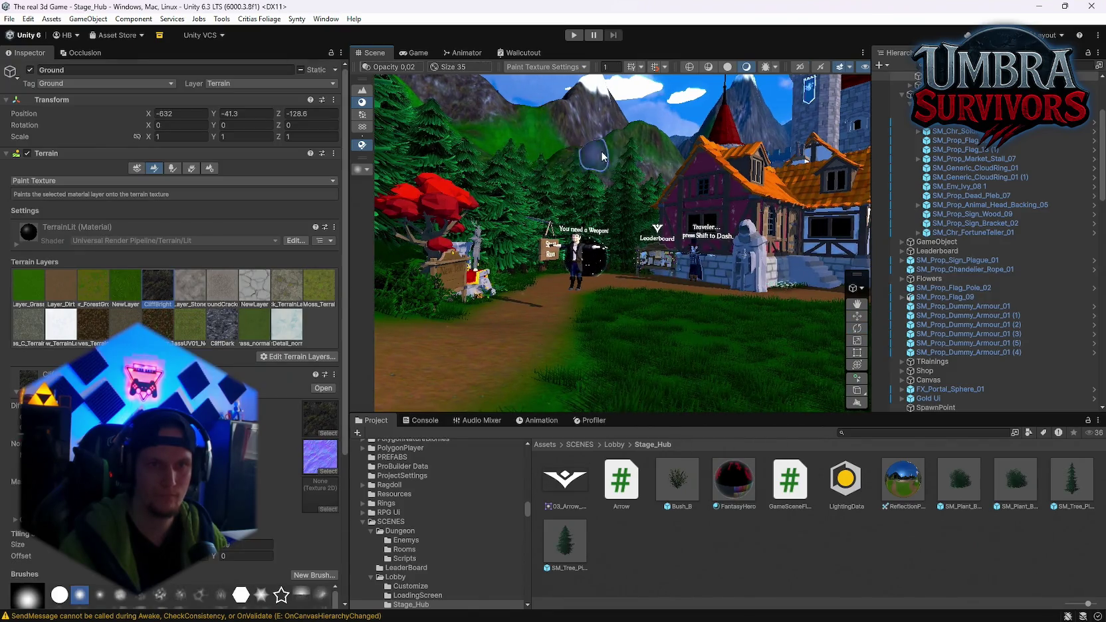
pyautogui.moveTo(677, 178)
pyautogui.mouseDown()
pyautogui.moveTo(704, 180)
pyautogui.moveTo(616, 143)
pyautogui.mouseUp()
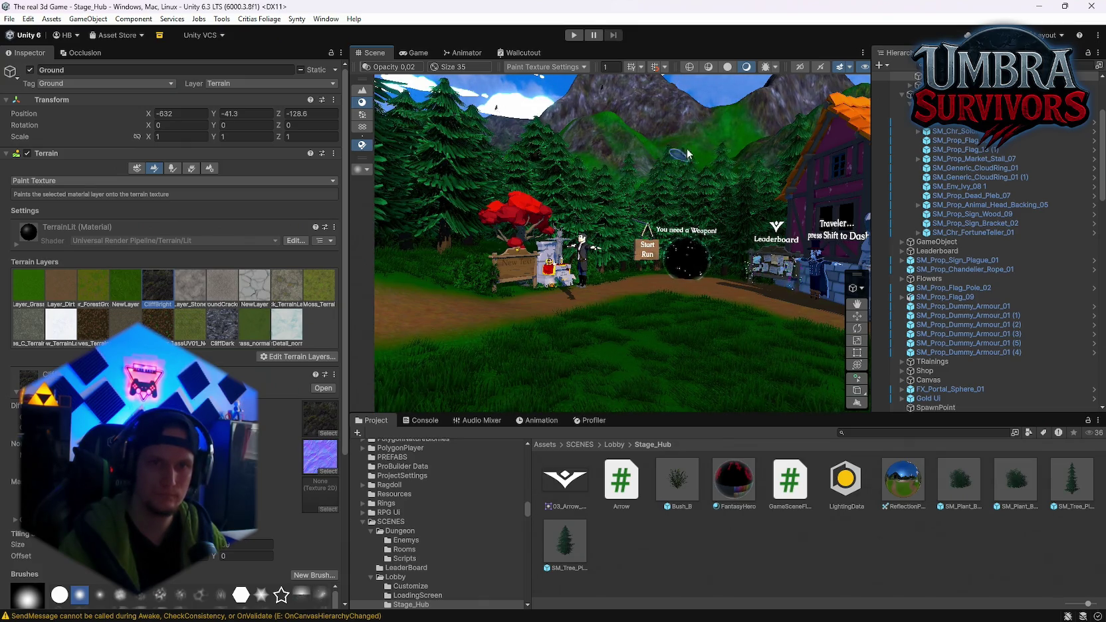
pyautogui.moveTo(711, 176)
pyautogui.mouseDown()
pyautogui.moveTo(78, 130)
pyautogui.moveTo(426, 110)
pyautogui.moveTo(410, 152)
pyautogui.moveTo(583, 183)
pyautogui.moveTo(715, 141)
pyautogui.moveTo(545, 159)
pyautogui.mouseUp()
pyautogui.scroll(-5, 175, 297)
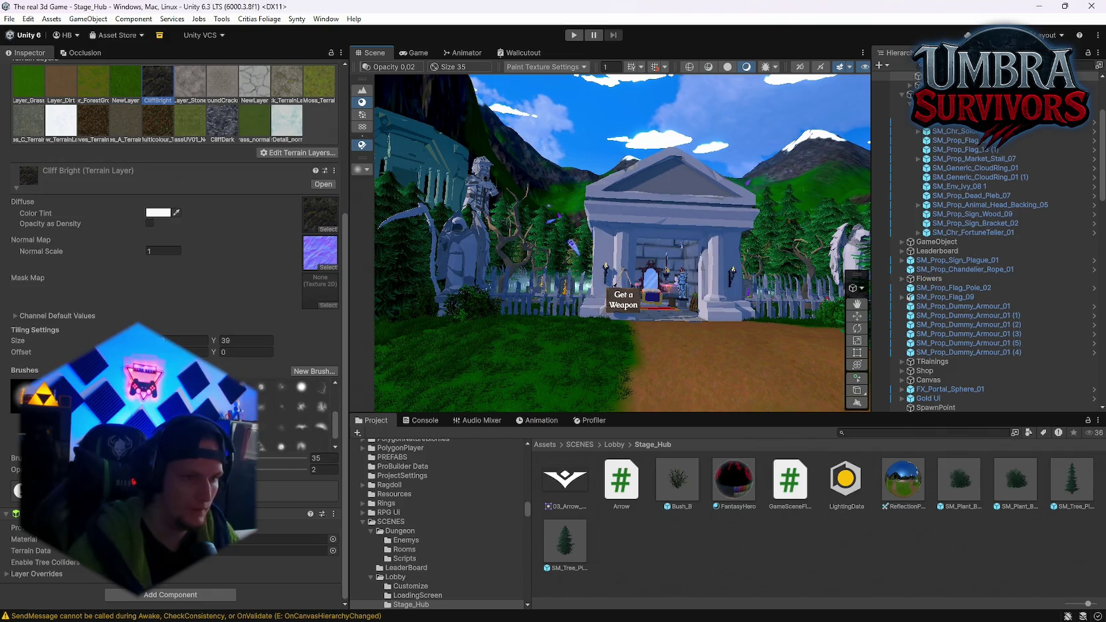
# Select the mountain tile and paint CliffBright streaks through the snowy peak, raising opacity to 19.
pyautogui.moveTo(545, 159)
pyautogui.mouseDown()
pyautogui.moveTo(444, 128)
pyautogui.moveTo(563, 184)
pyautogui.mouseUp()
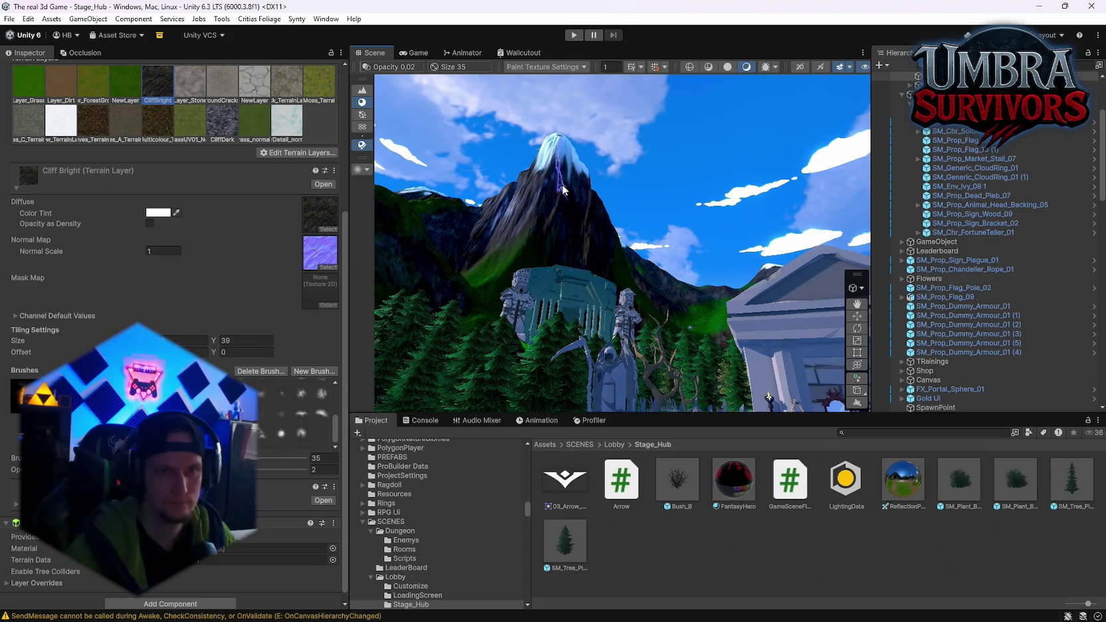
pyautogui.click(565, 189)
pyautogui.moveTo(564, 193)
pyautogui.mouseDown()
pyautogui.moveTo(561, 148)
pyautogui.moveTo(566, 189)
pyautogui.mouseUp()
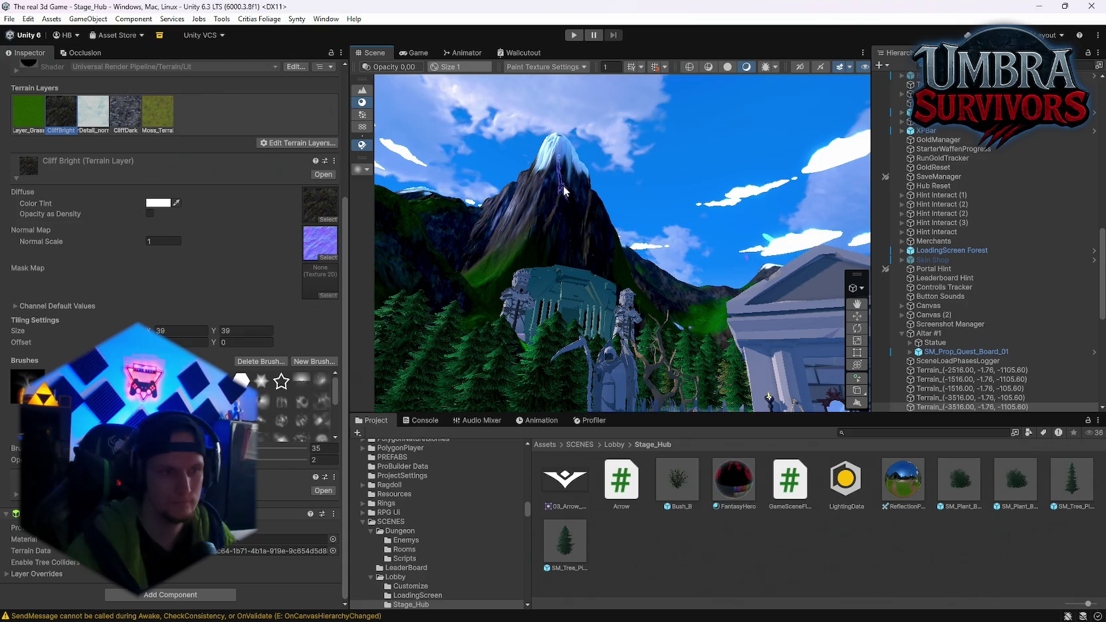
pyautogui.moveTo(595, 231)
pyautogui.mouseDown()
pyautogui.moveTo(604, 259)
pyautogui.moveTo(566, 166)
pyautogui.moveTo(557, 191)
pyautogui.mouseUp()
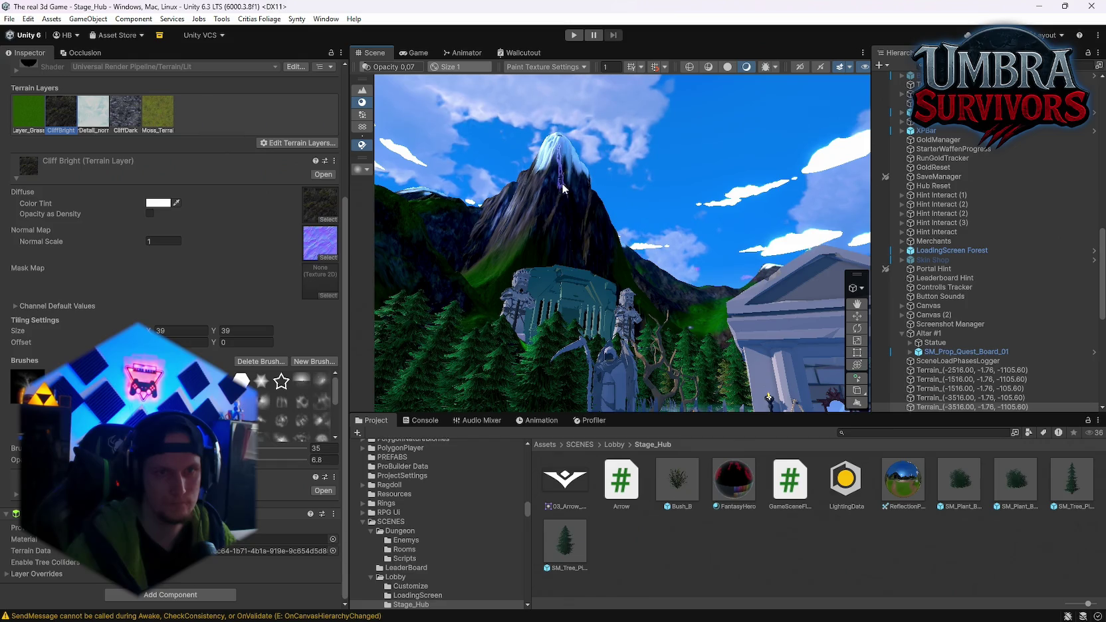
pyautogui.moveTo(156, 459); pyautogui.dragTo(176, 459)
pyautogui.moveTo(570, 199)
pyautogui.mouseDown()
pyautogui.moveTo(562, 149)
pyautogui.moveTo(564, 199)
pyautogui.moveTo(568, 179)
pyautogui.moveTo(584, 189)
pyautogui.mouseUp()
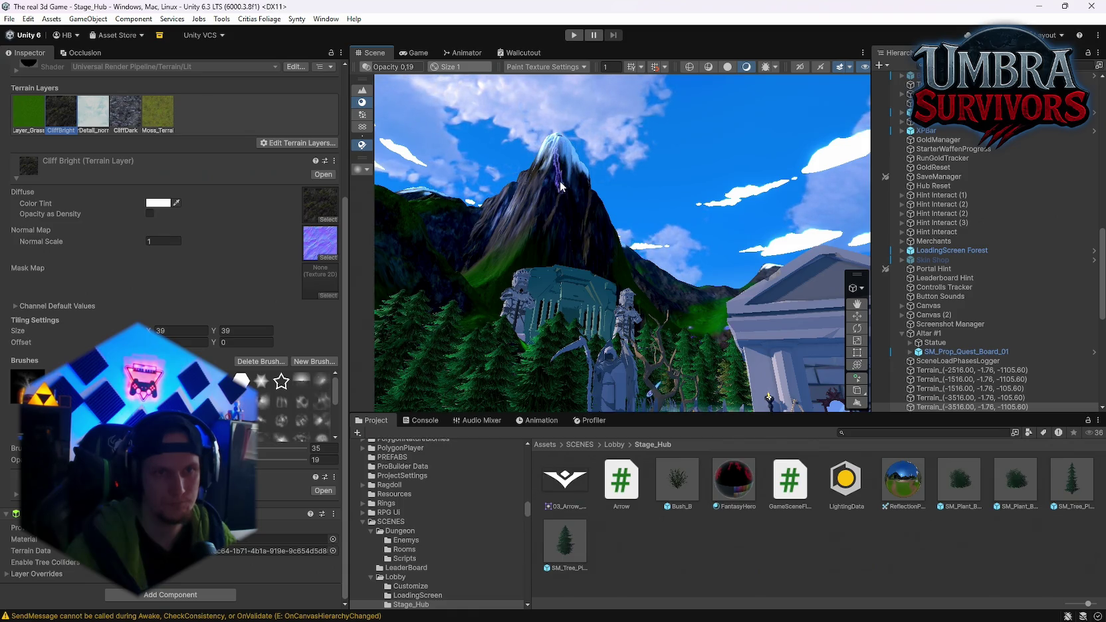
# Switch to the snowy grass Detail_norm layer and brighten the peak above the temple.
pyautogui.moveTo(560, 186)
pyautogui.mouseDown()
pyautogui.moveTo(540, 258)
pyautogui.moveTo(598, 166)
pyautogui.mouseUp()
pyautogui.scroll(3, 220, 255)
pyautogui.click(100, 183)
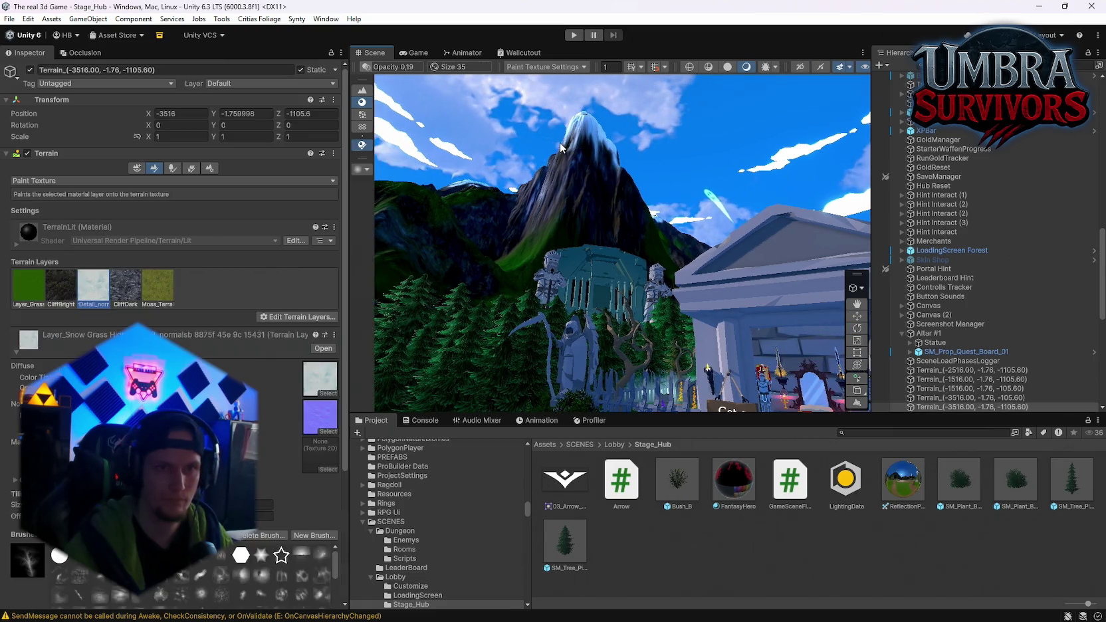
pyautogui.scroll(2, 561, 149)
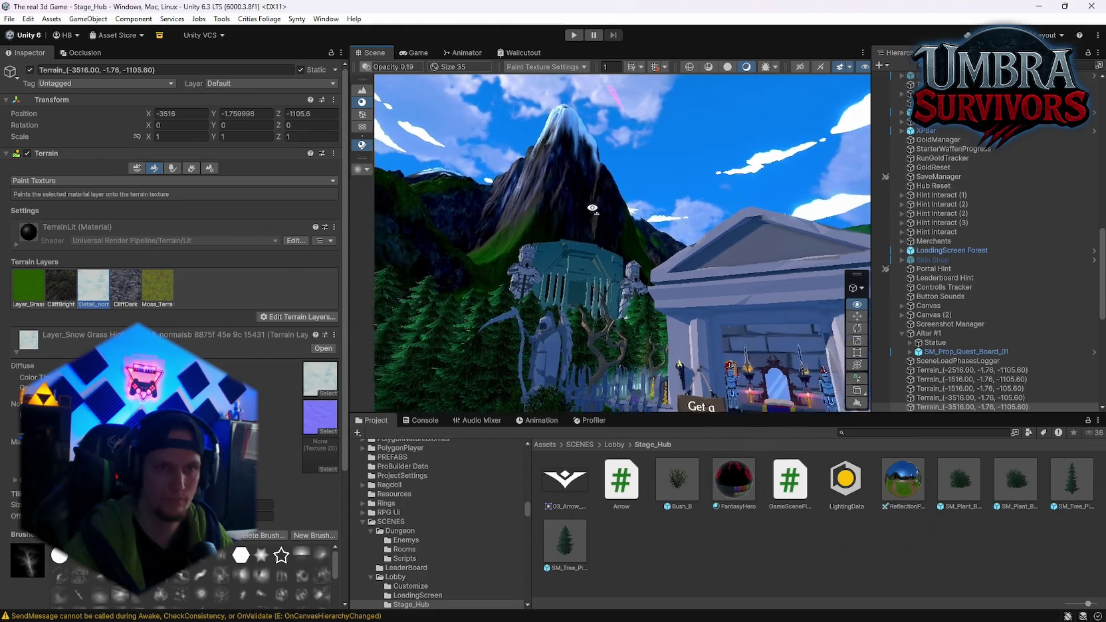
pyautogui.moveTo(560, 145)
pyautogui.mouseDown()
pyautogui.moveTo(598, 158)
pyautogui.moveTo(584, 242)
pyautogui.moveTo(822, 274)
pyautogui.moveTo(698, 253)
pyautogui.moveTo(606, 190)
pyautogui.mouseUp()
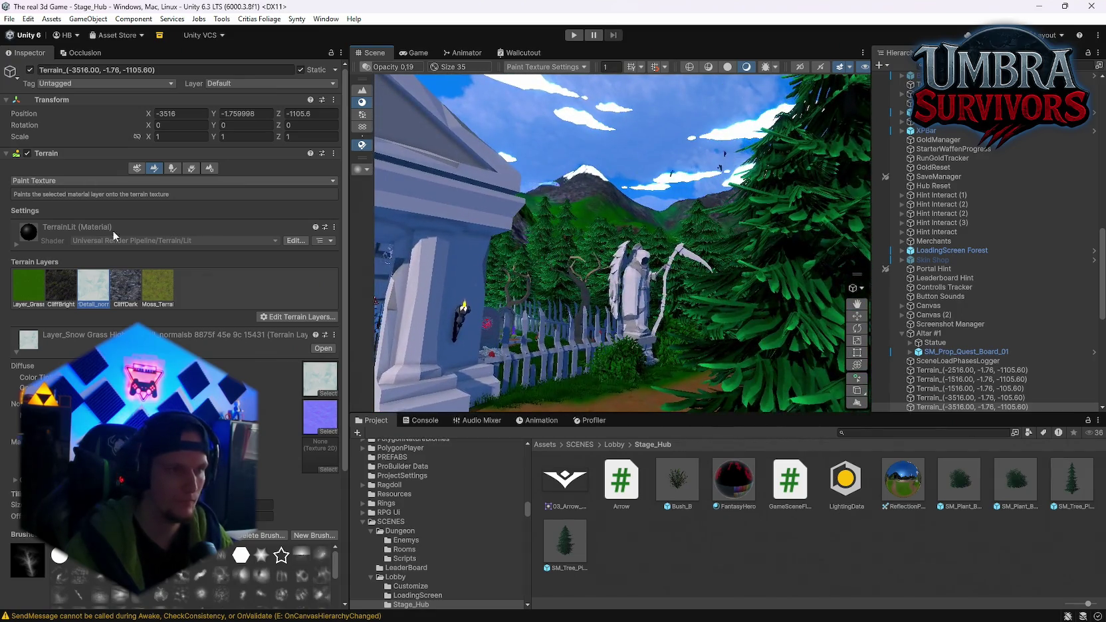
# Pick CliffBright on the terrain tile at -3516 and raise brush opacity to 56.7.
pyautogui.click(60, 286)
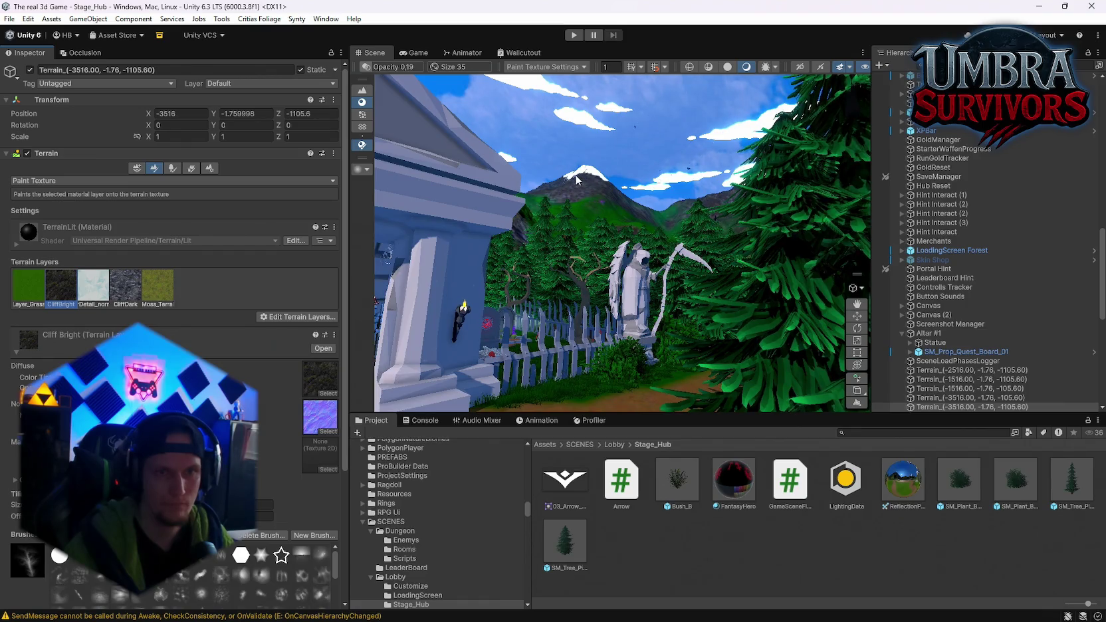
pyautogui.click(576, 179)
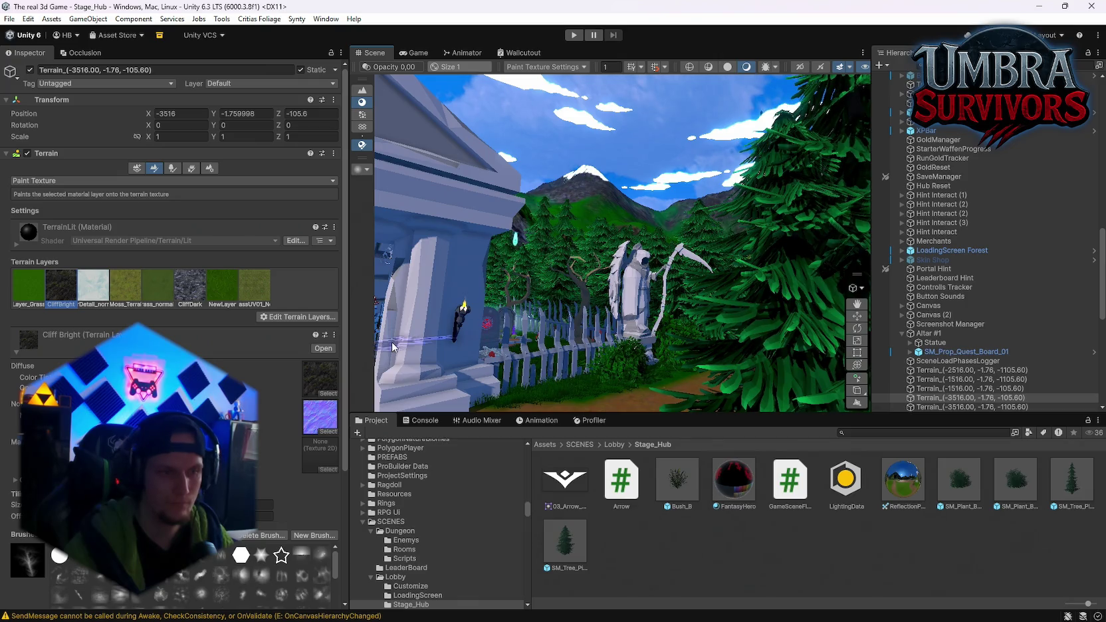
pyautogui.scroll(-5, 219, 465)
pyautogui.click(234, 540)
pyautogui.moveTo(233, 545); pyautogui.dragTo(256, 542)
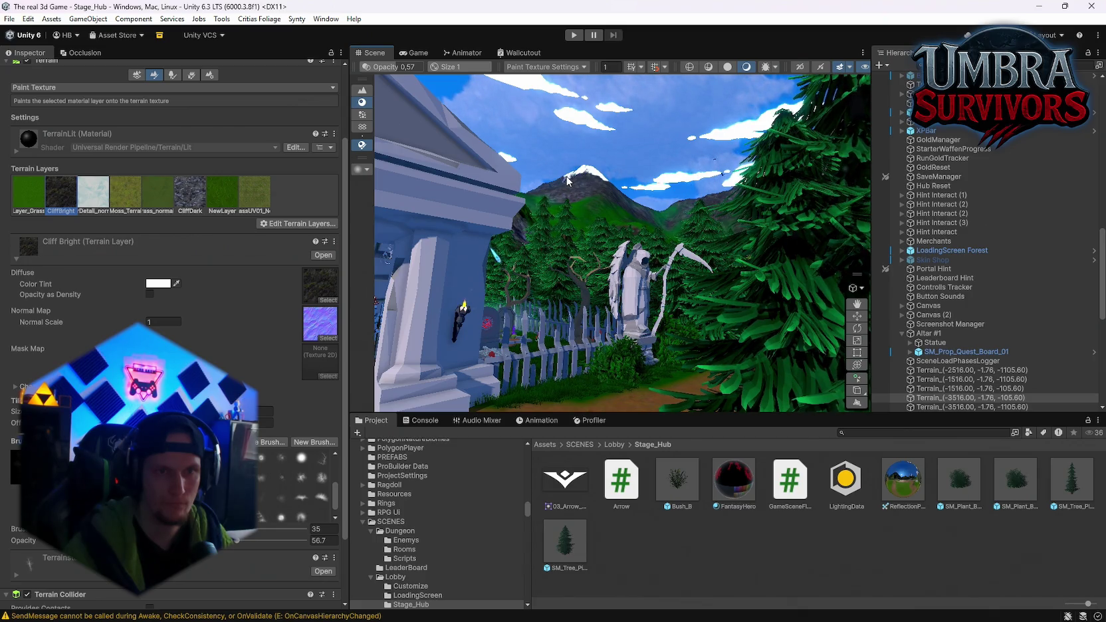
pyautogui.scroll(-2, 200, 319)
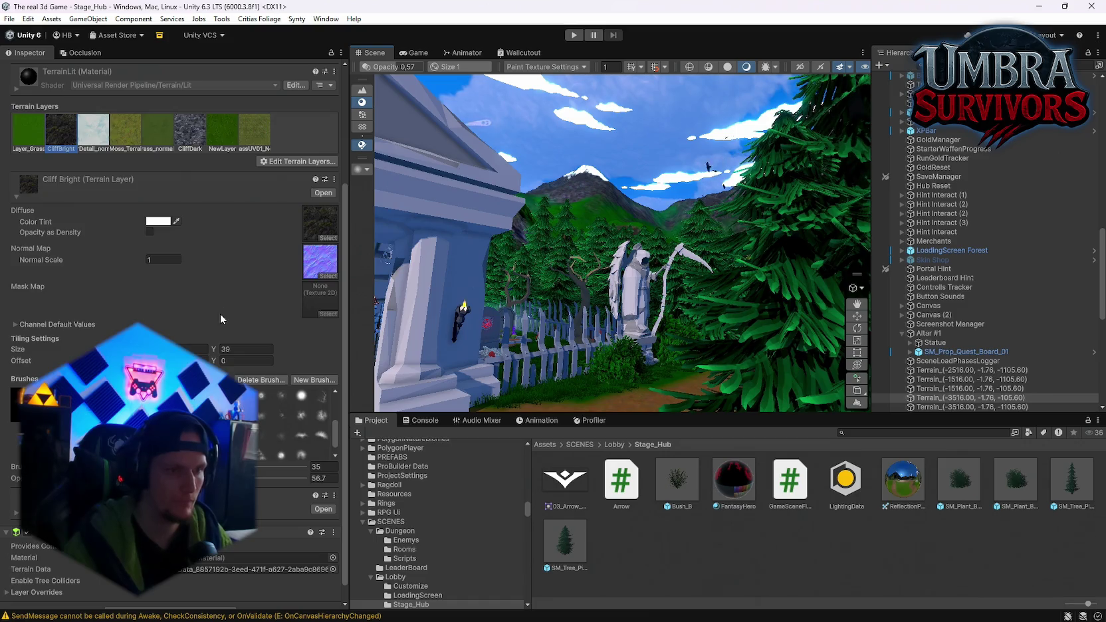
pyautogui.scroll(-2, 199, 319)
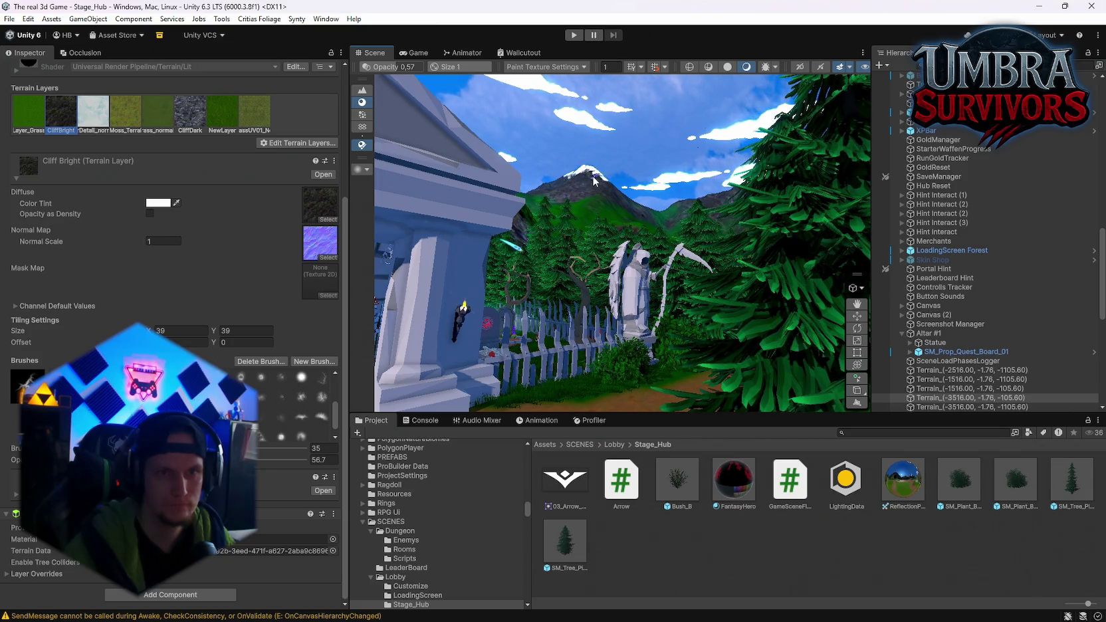
pyautogui.scroll(10, 582, 211)
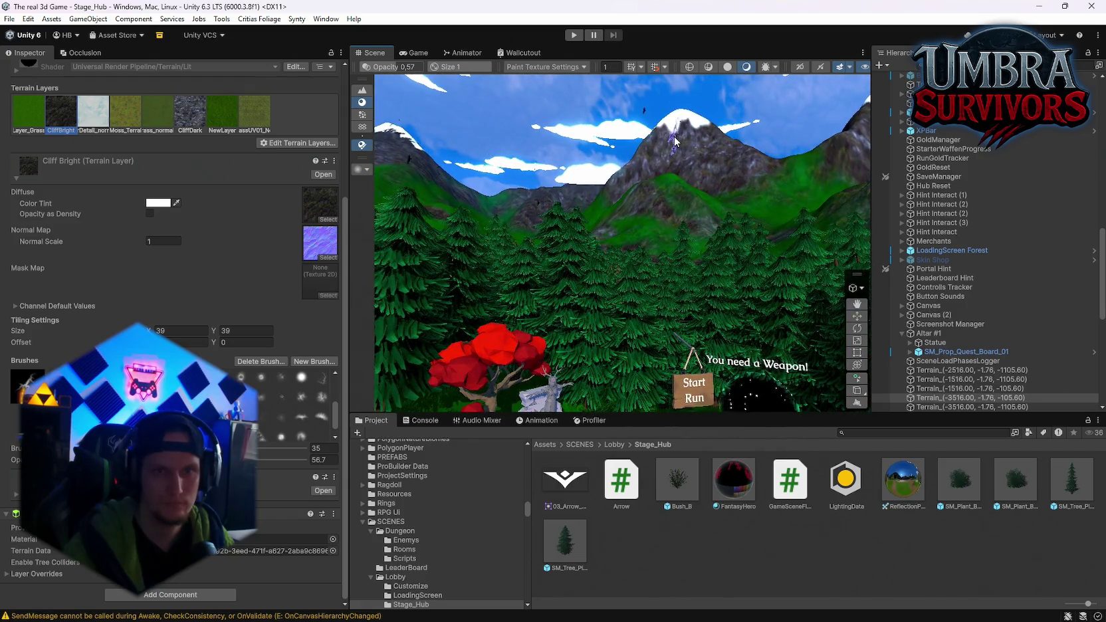
# Paint CliffBright rock texture across the snowy peak on the forest-mountain terrain tile.
pyautogui.click(674, 141)
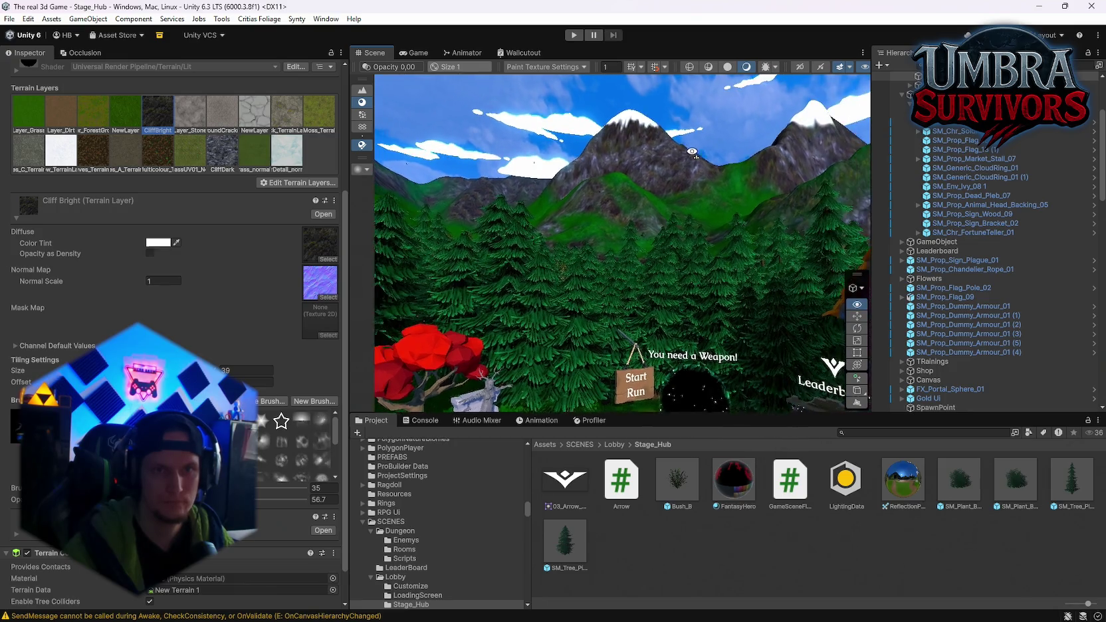
pyautogui.click(63, 155)
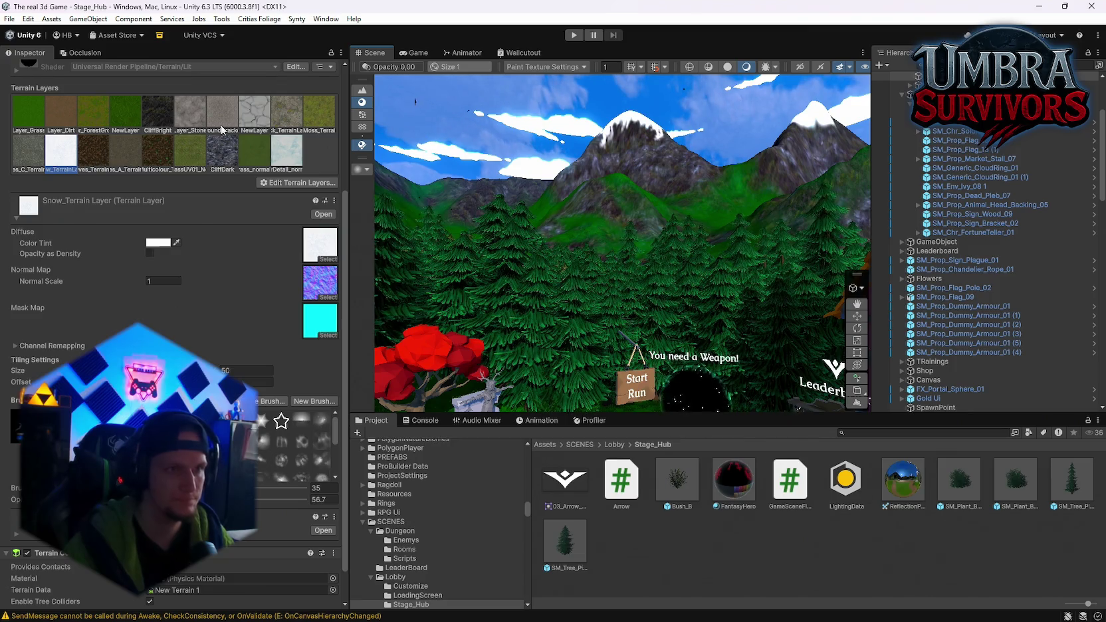
pyautogui.click(157, 111)
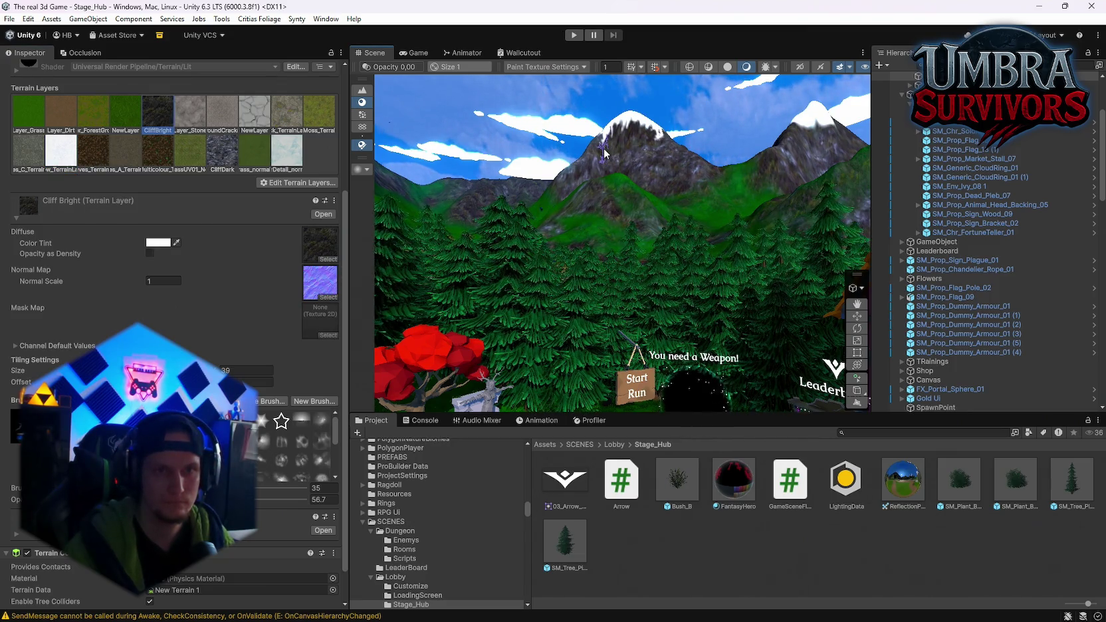
pyautogui.moveTo(603, 152); pyautogui.dragTo(639, 150)
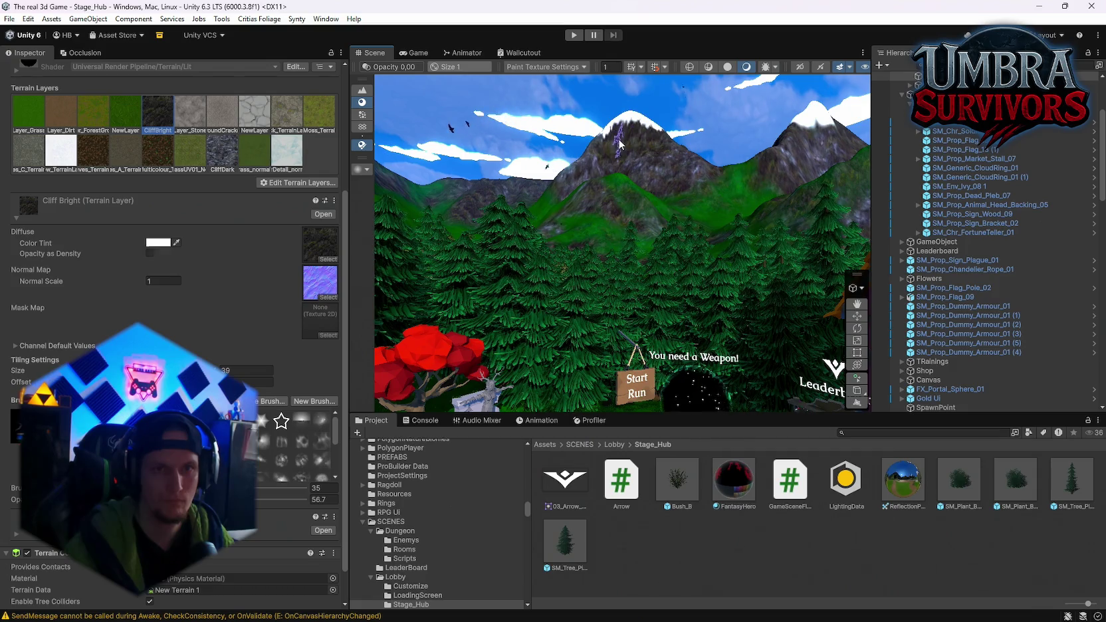
pyautogui.moveTo(611, 140); pyautogui.dragTo(535, 173)
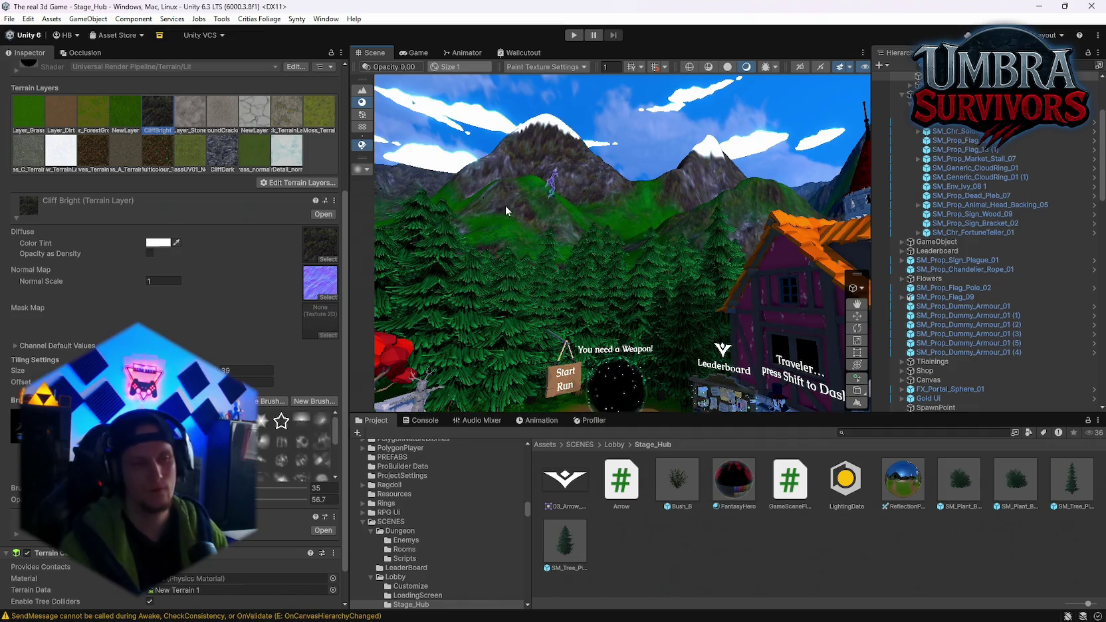
# Paint white snow back onto the mountain peak above the forest with Snow_Terrain.
pyautogui.click(61, 152)
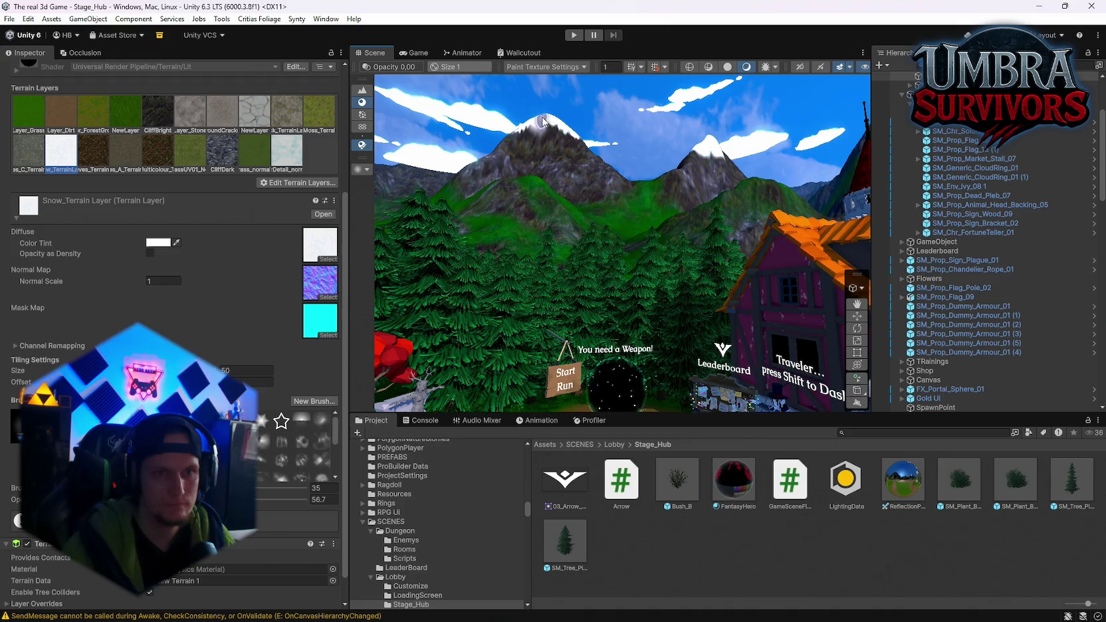
pyautogui.moveTo(569, 131)
pyautogui.mouseDown()
pyautogui.moveTo(518, 133)
pyautogui.moveTo(557, 133)
pyautogui.mouseUp()
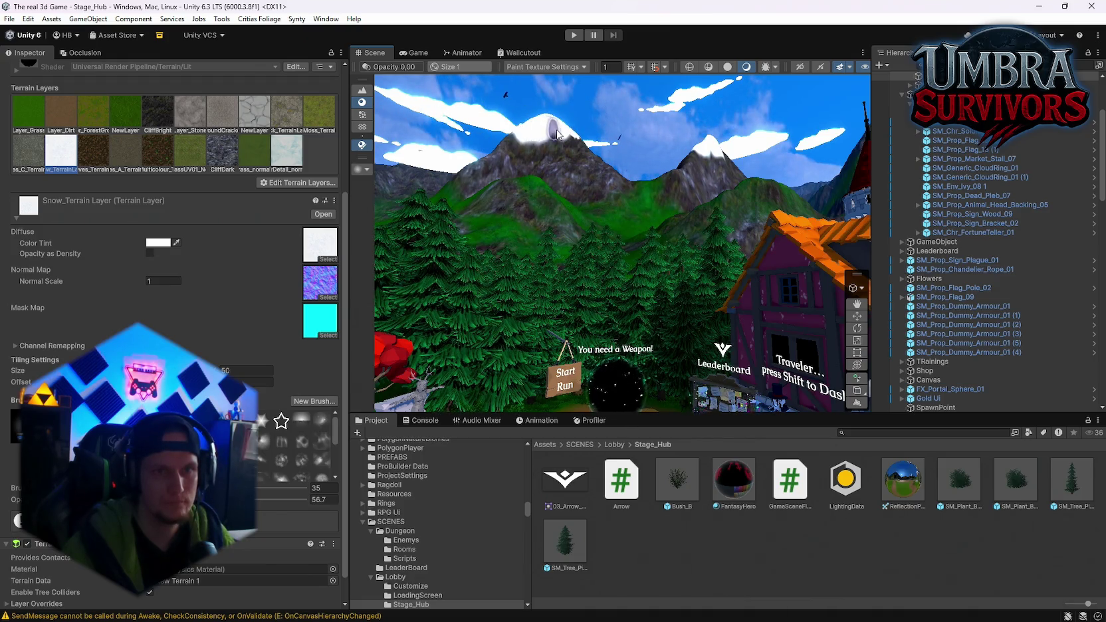
pyautogui.scroll(-2, 296, 442)
pyautogui.scroll(2, 306, 442)
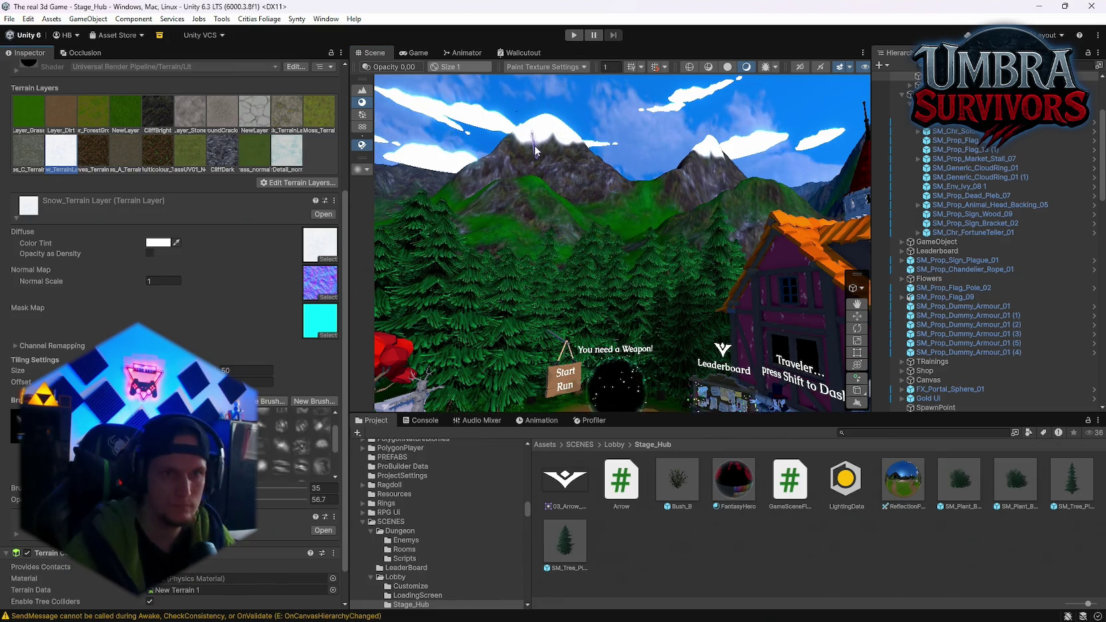
pyautogui.scroll(-1, 299, 441)
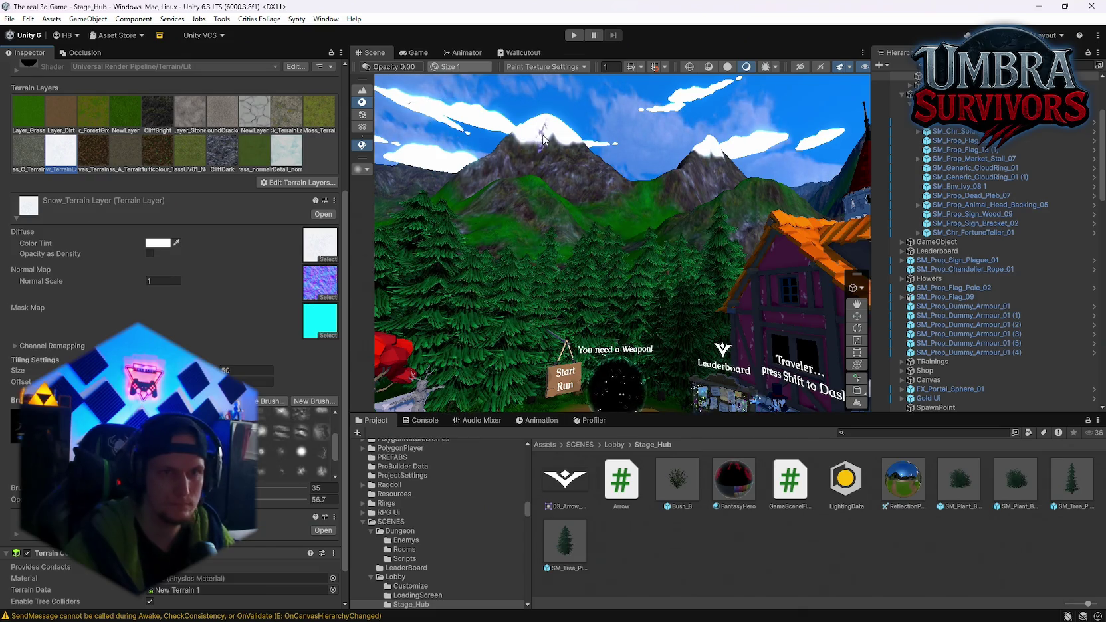
# Fly right toward the house and select the castle-side terrain tile with the snow layer active.
pyautogui.click(166, 108)
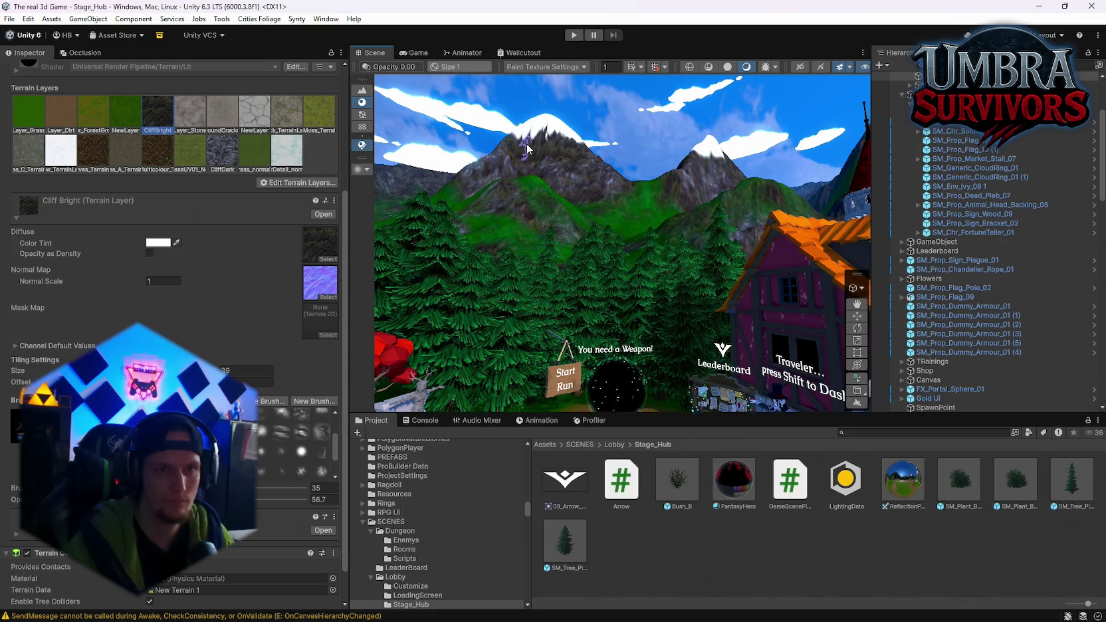
pyautogui.press('Right')
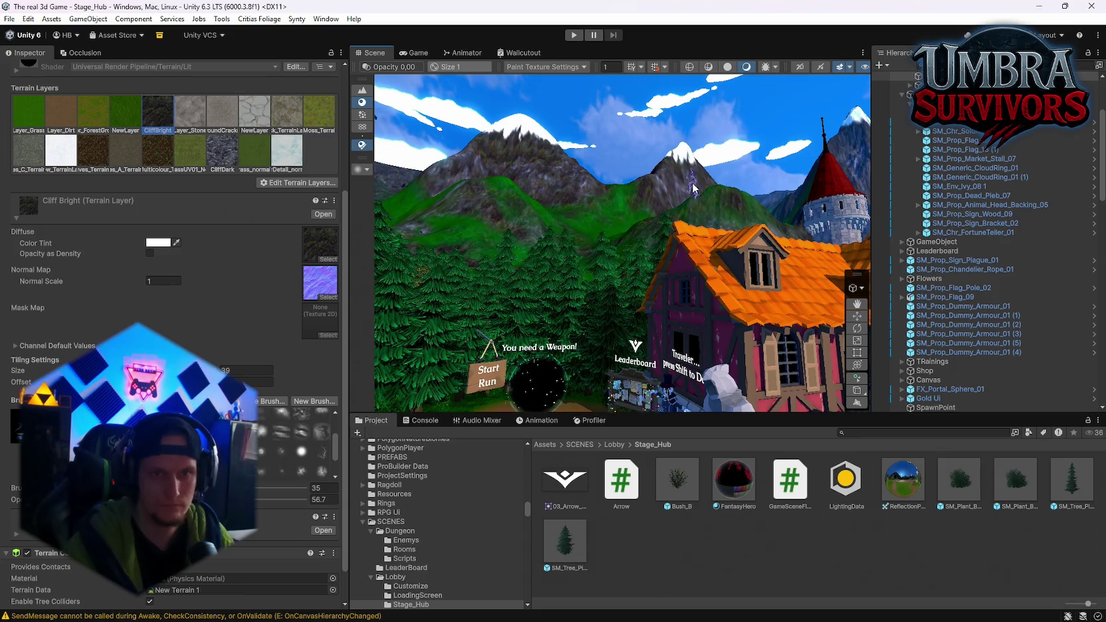
pyautogui.click(61, 151)
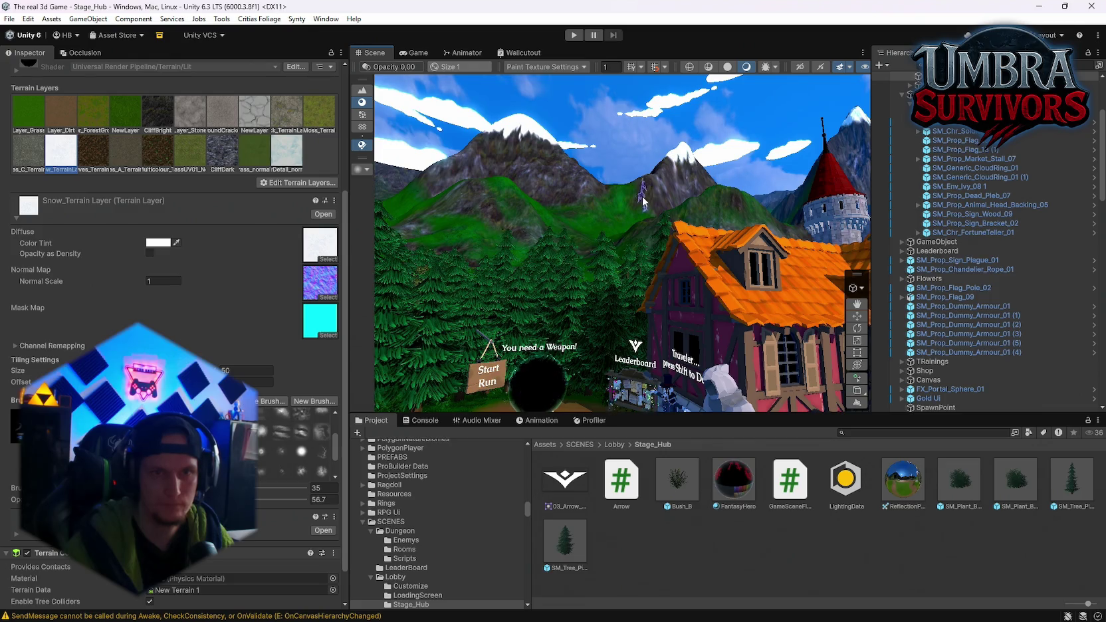
pyautogui.click(713, 174)
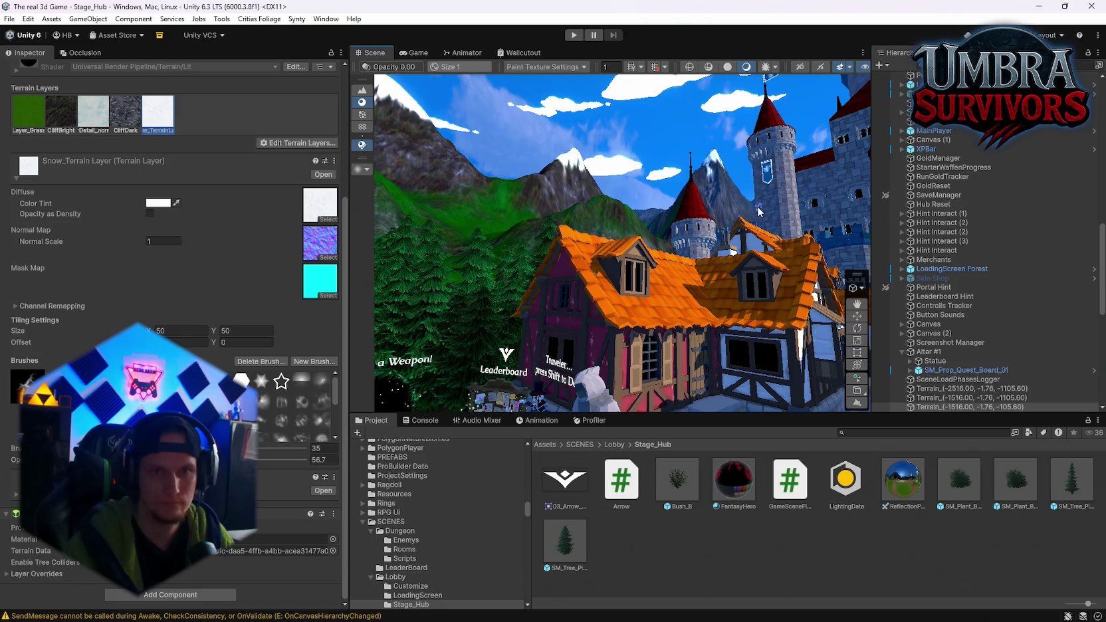
# On the Moss_Terrain tile by the castle, paint CliffBright onto the mountain slope.
pyautogui.moveTo(726, 180)
pyautogui.mouseDown()
pyautogui.moveTo(925, 231)
pyautogui.moveTo(730, 93)
pyautogui.mouseUp()
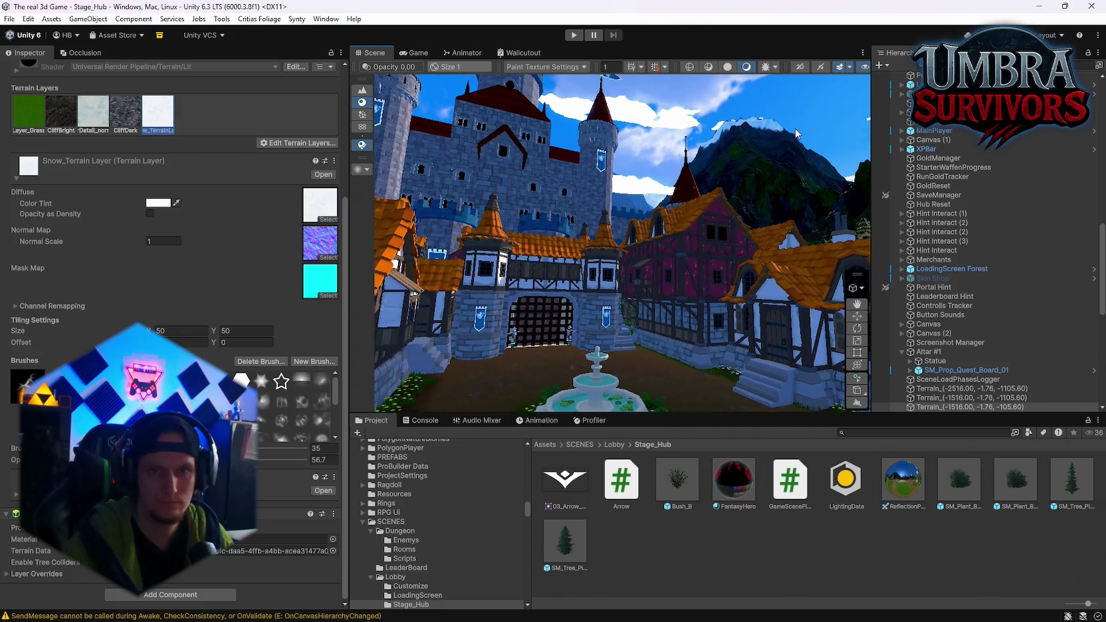
pyautogui.click(722, 140)
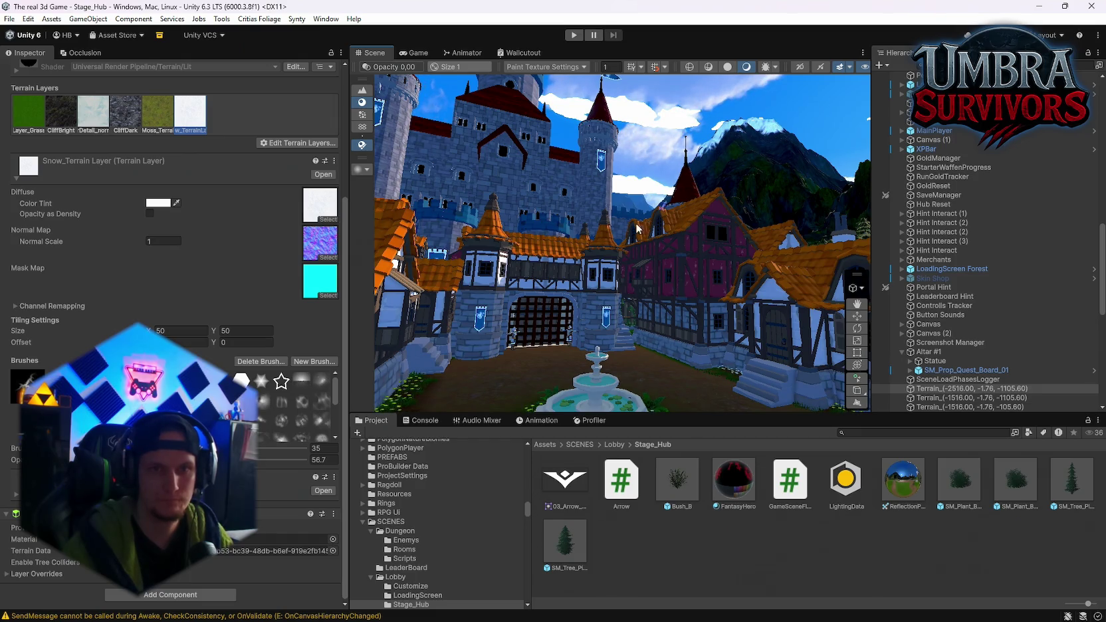
pyautogui.click(61, 116)
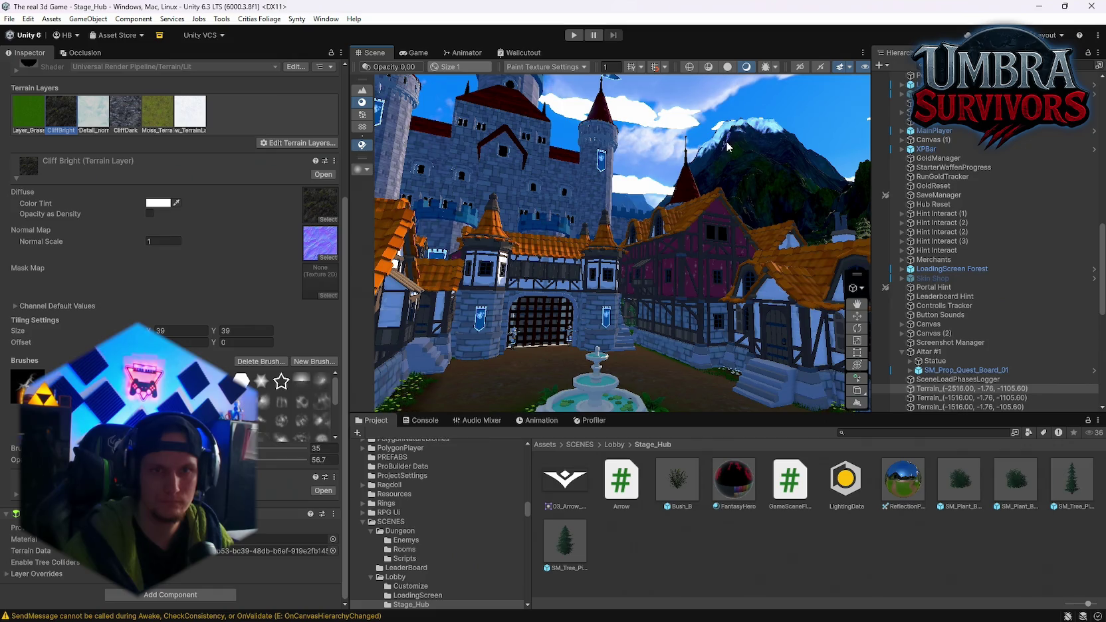
pyautogui.moveTo(724, 158)
pyautogui.mouseDown()
pyautogui.moveTo(848, 165)
pyautogui.moveTo(264, 148)
pyautogui.mouseUp()
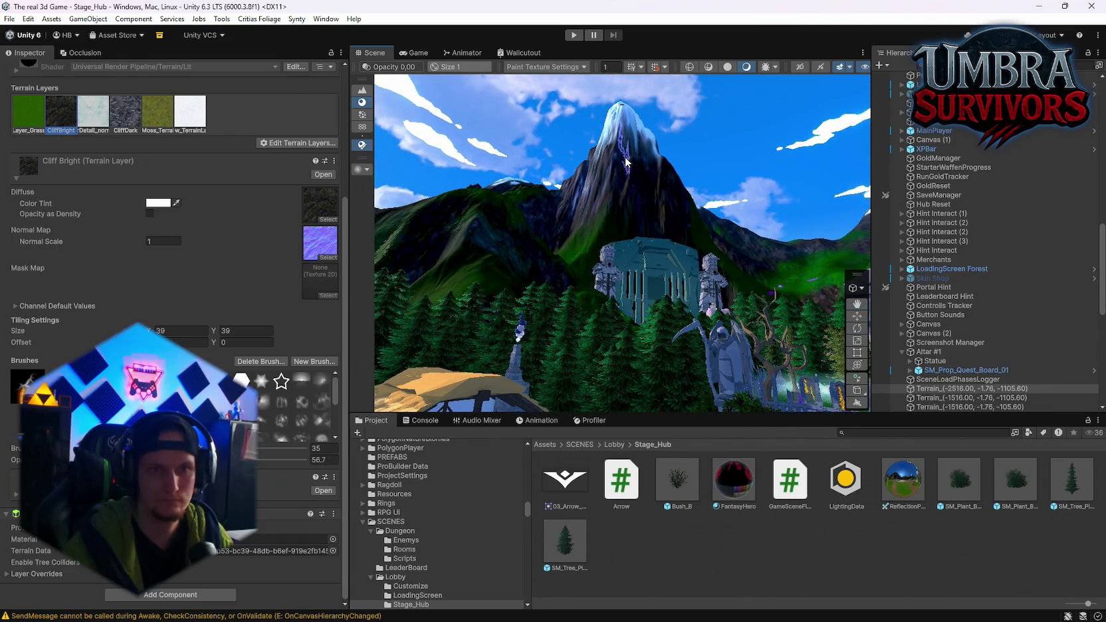
pyautogui.moveTo(625, 161); pyautogui.dragTo(617, 167)
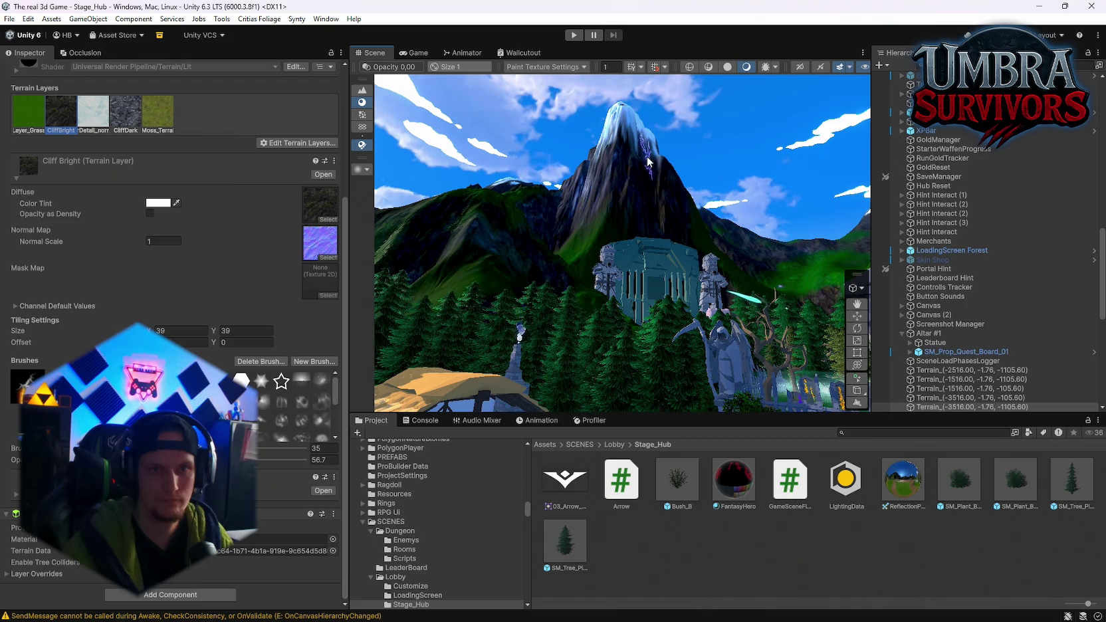
pyautogui.moveTo(576, 191)
pyautogui.mouseDown()
pyautogui.moveTo(811, 196)
pyautogui.moveTo(237, 208)
pyautogui.mouseUp()
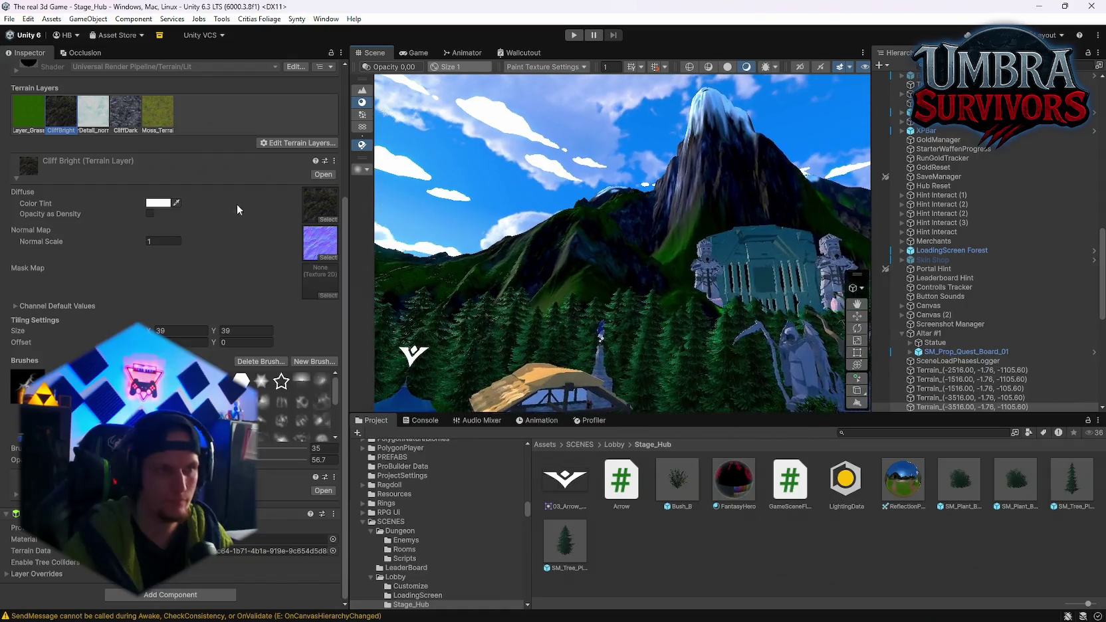
# Choose the snow-grass layer, then switch to the neighbouring terrain tile by the village house.
pyautogui.click(93, 113)
pyautogui.scroll(5, 193, 219)
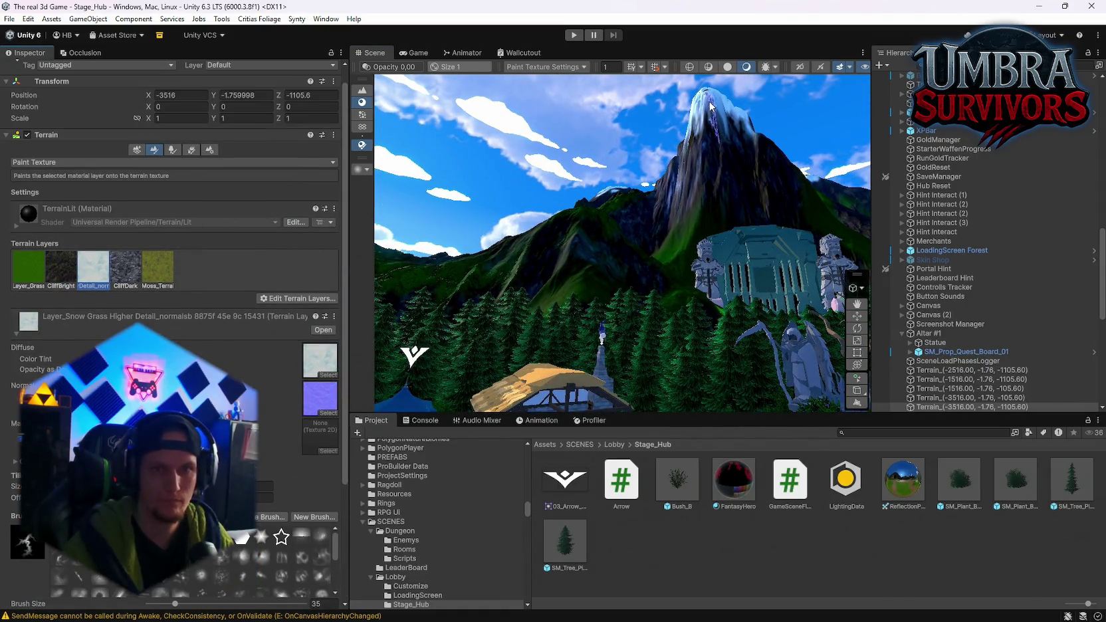
pyautogui.scroll(-2, 173, 266)
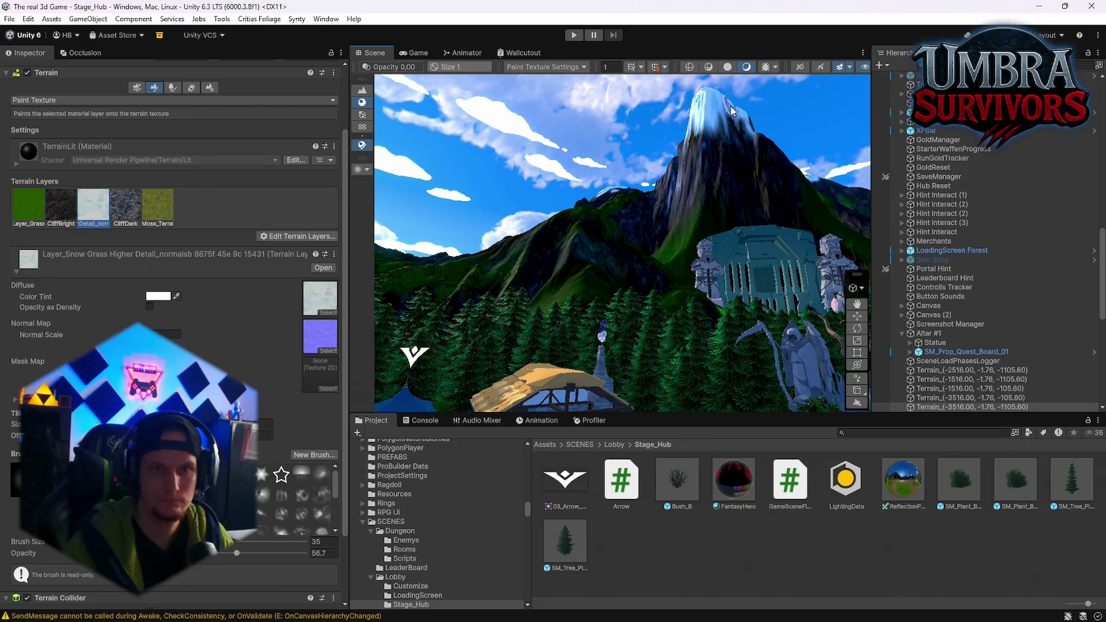
pyautogui.moveTo(724, 106)
pyautogui.mouseDown()
pyautogui.moveTo(770, 183)
pyautogui.moveTo(864, 160)
pyautogui.mouseUp()
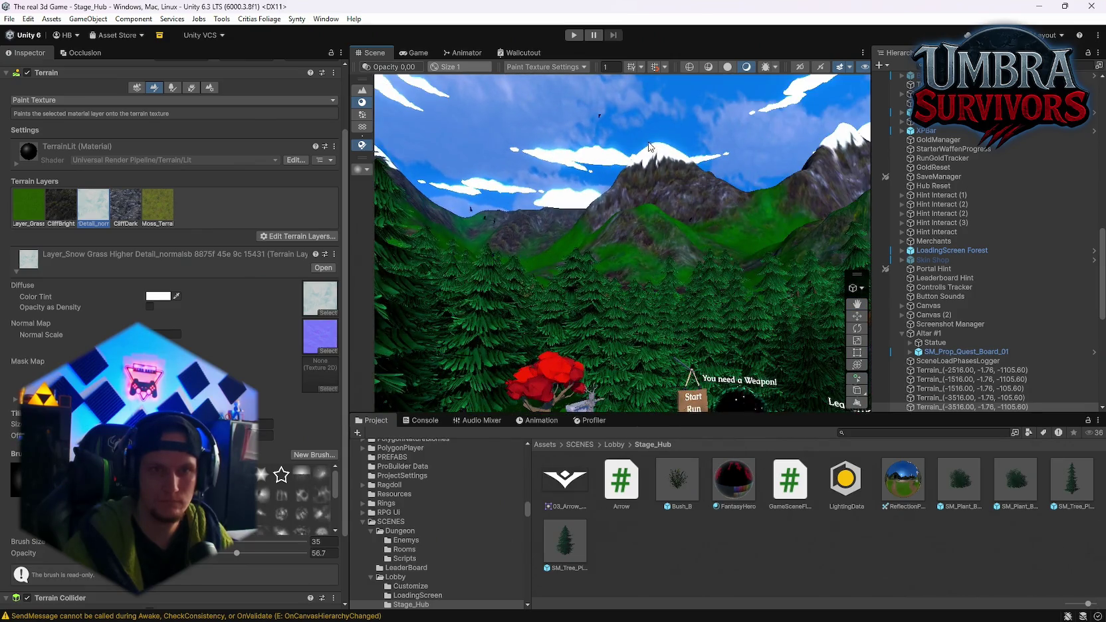
pyautogui.click(649, 147)
pyautogui.moveTo(679, 156)
pyautogui.mouseDown()
pyautogui.moveTo(702, 153)
pyautogui.moveTo(711, 190)
pyautogui.mouseUp()
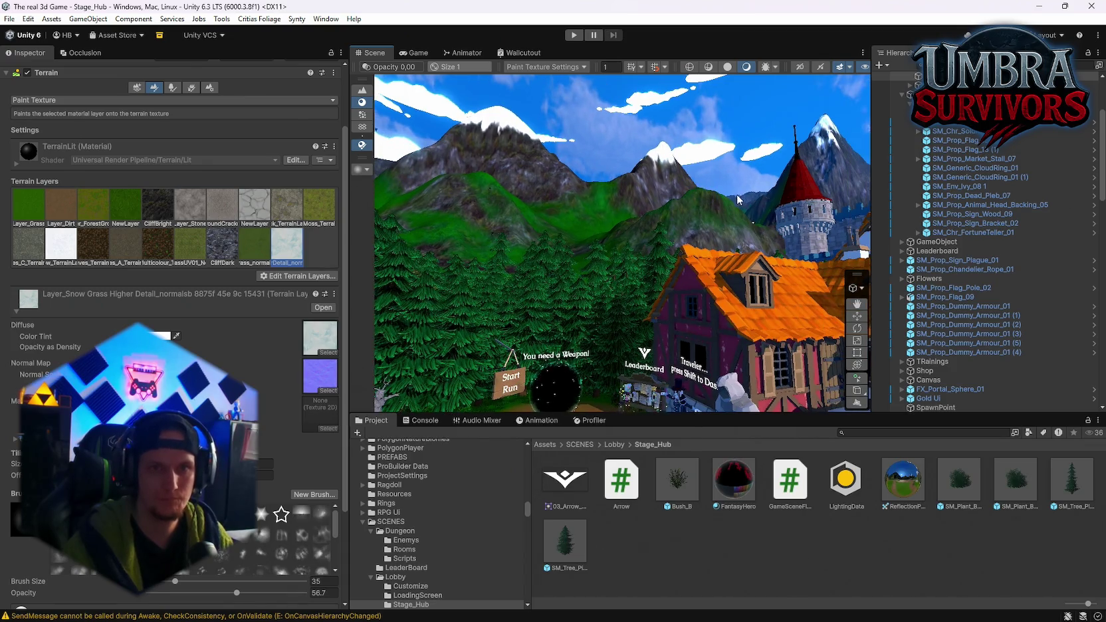
pyautogui.scroll(4, 737, 199)
# Select Snow_Terrain with the Terrainstamp brush and survey the peaks around the temple and village.
pyautogui.click(61, 243)
pyautogui.scroll(-1, 61, 244)
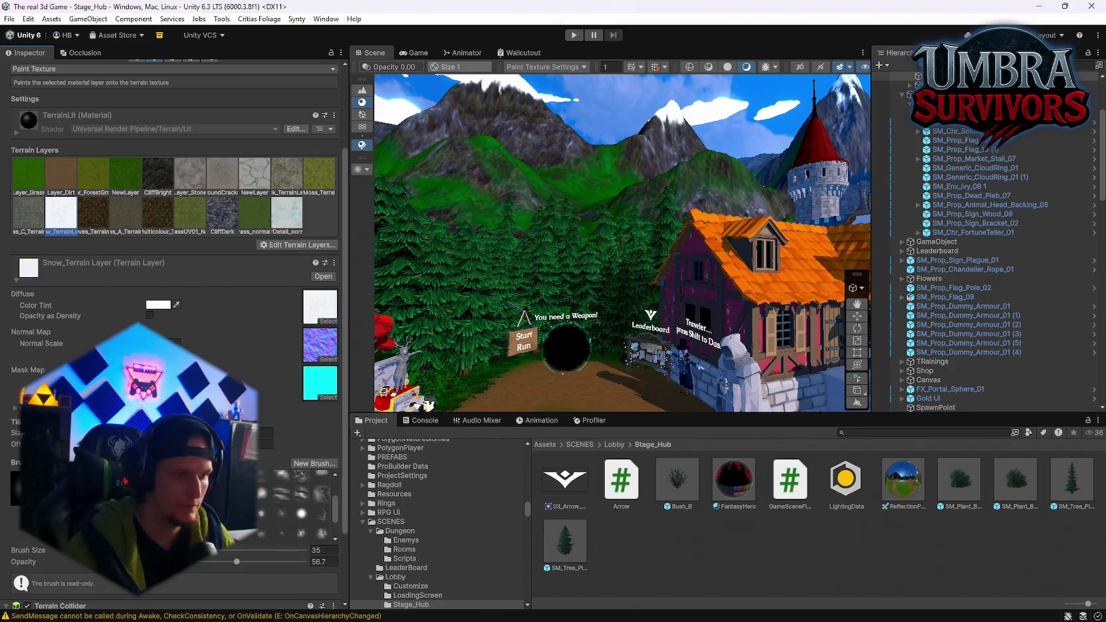
pyautogui.click(199, 505)
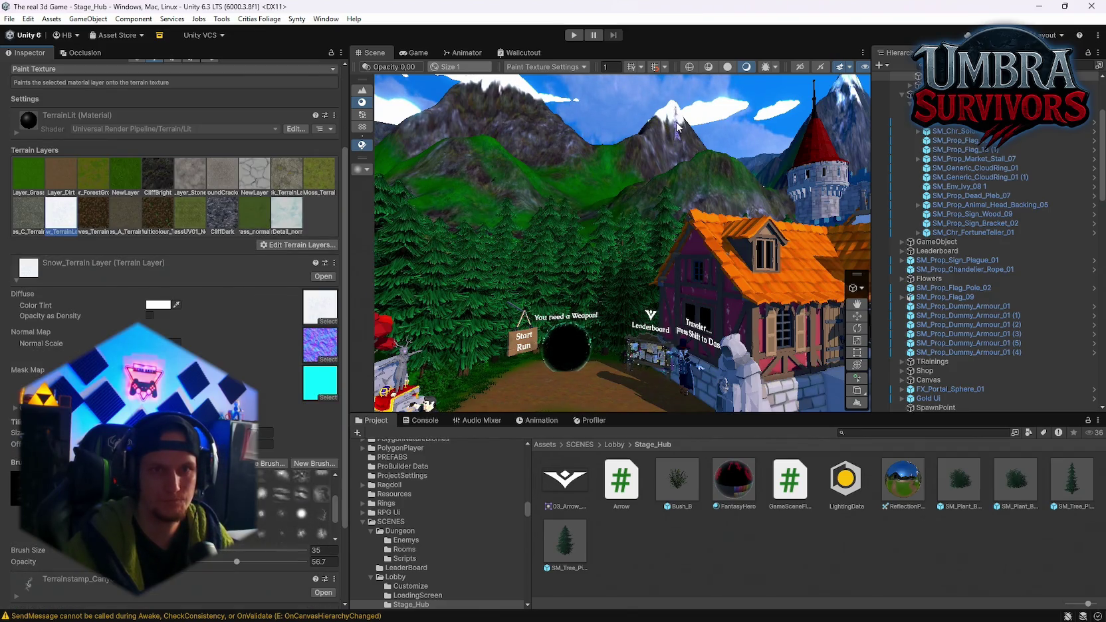
pyautogui.moveTo(661, 143); pyautogui.dragTo(546, 129)
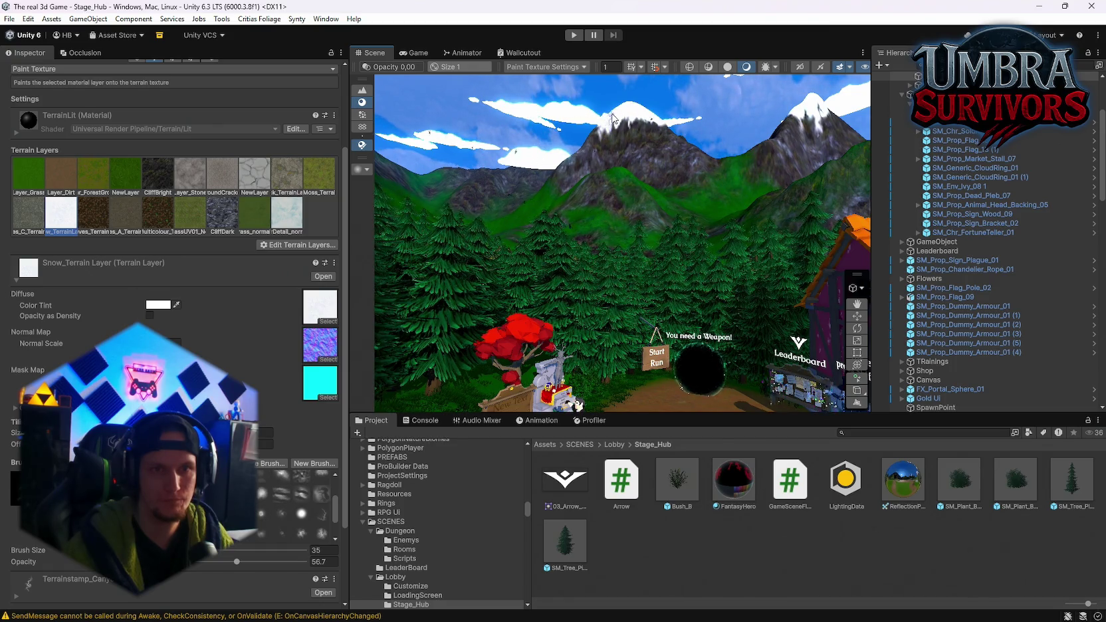
pyautogui.moveTo(641, 133)
pyautogui.mouseDown()
pyautogui.moveTo(538, 147)
pyautogui.moveTo(616, 176)
pyautogui.mouseUp()
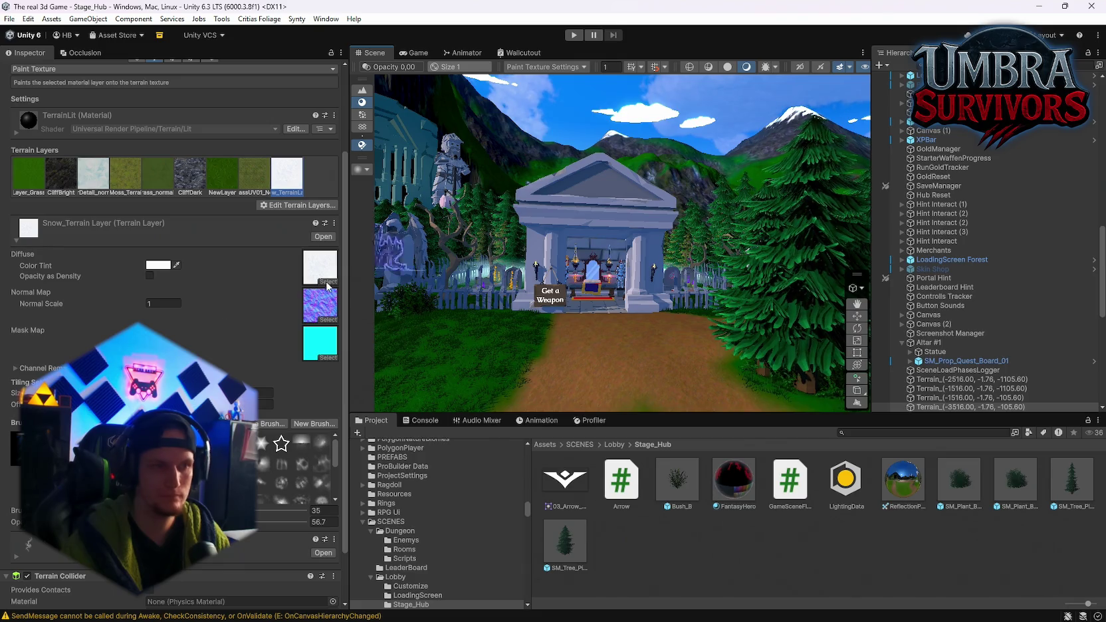
pyautogui.scroll(-2, 296, 465)
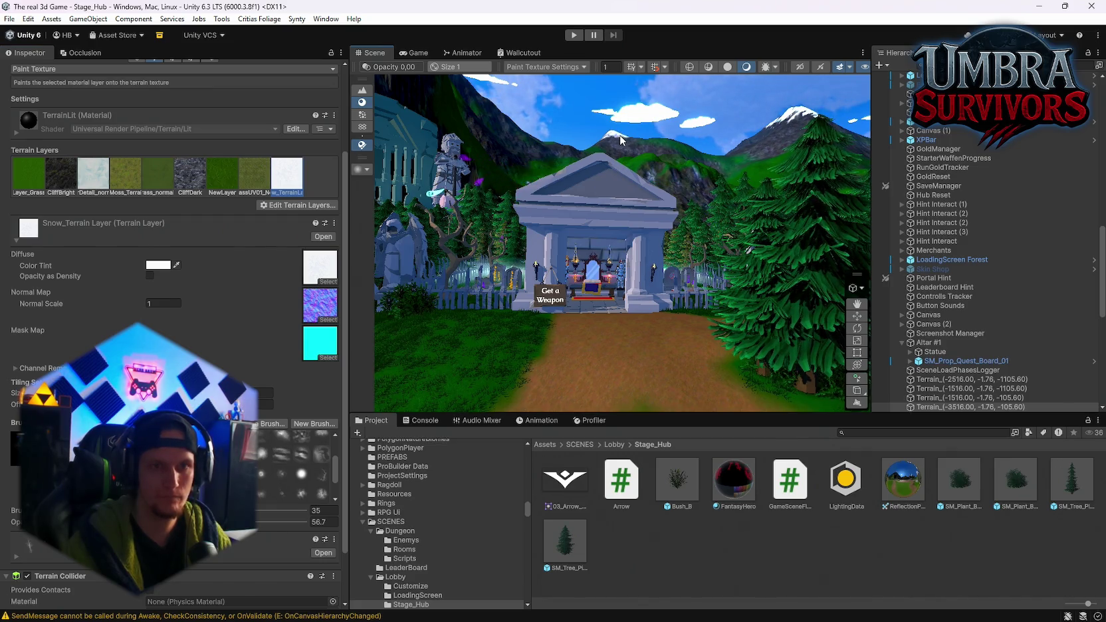
pyautogui.moveTo(633, 182); pyautogui.dragTo(657, 187)
pyautogui.moveTo(606, 246)
pyautogui.mouseDown()
pyautogui.moveTo(916, 205)
pyautogui.moveTo(1046, 218)
pyautogui.moveTo(806, 224)
pyautogui.mouseUp()
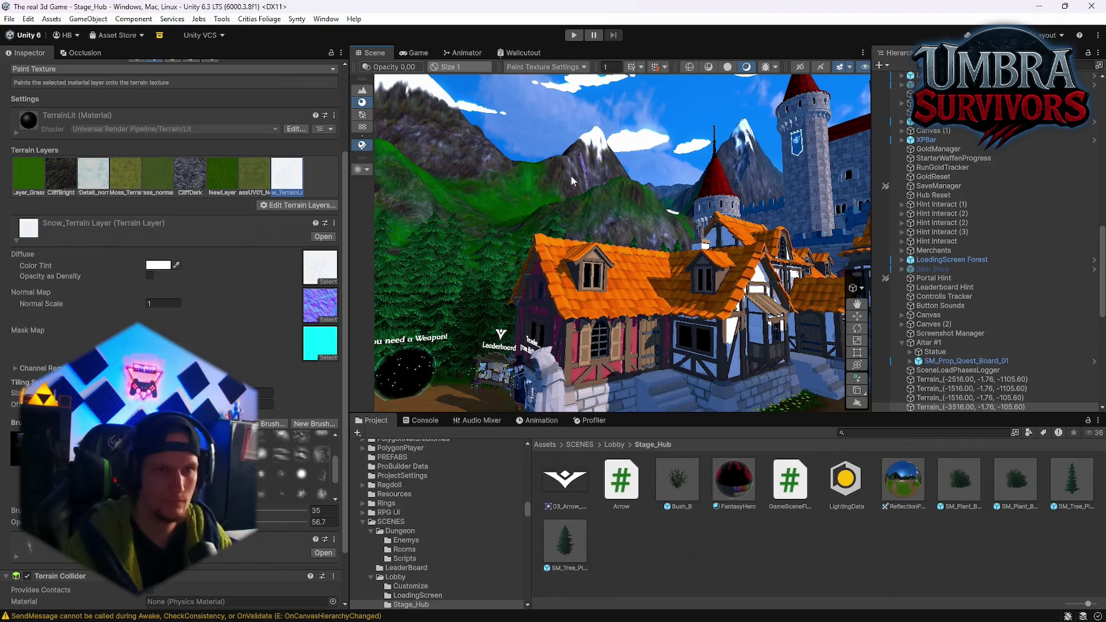
# Choose Cliff Bright on another terrain tile and fly the view past the castle and temple.
pyautogui.click(60, 175)
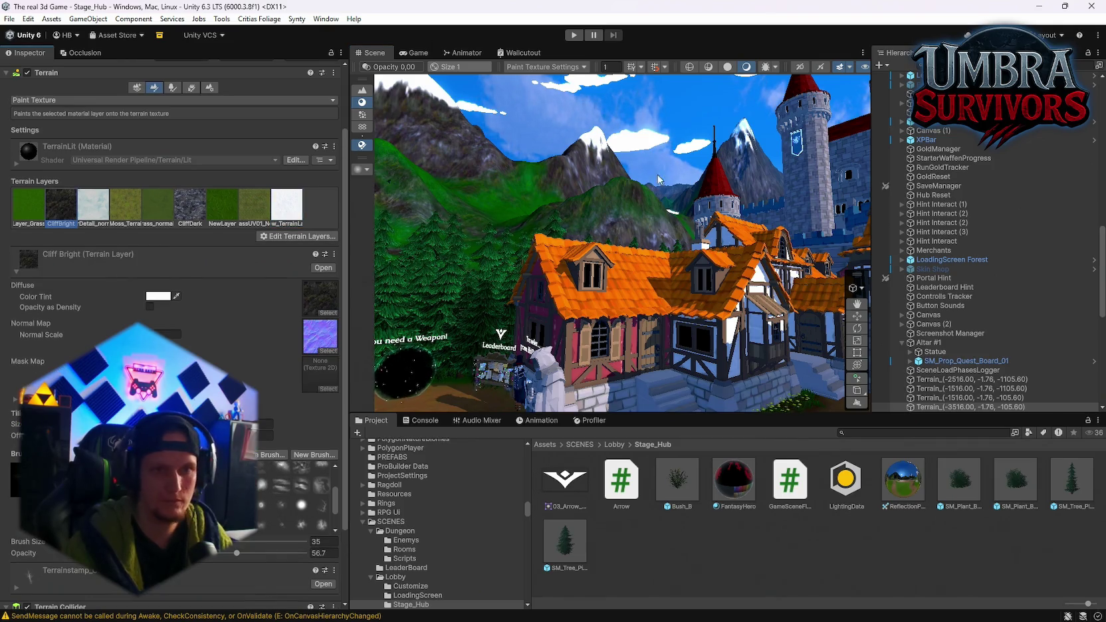
pyautogui.click(596, 181)
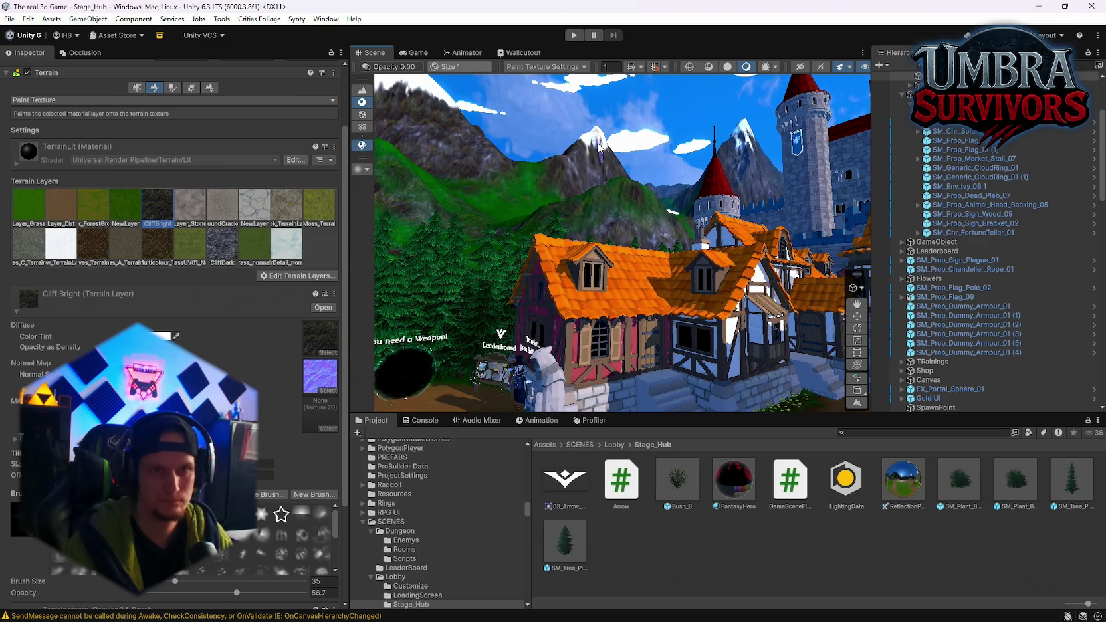
pyautogui.moveTo(605, 192)
pyautogui.mouseDown()
pyautogui.moveTo(1009, 192)
pyautogui.moveTo(34, 191)
pyautogui.moveTo(342, 188)
pyautogui.mouseUp()
pyautogui.moveTo(495, 311)
pyautogui.mouseDown()
pyautogui.moveTo(609, 316)
pyautogui.moveTo(712, 389)
pyautogui.moveTo(800, 376)
pyautogui.moveTo(637, 360)
pyautogui.moveTo(392, 363)
pyautogui.moveTo(325, 432)
pyautogui.moveTo(598, 385)
pyautogui.moveTo(602, 375)
pyautogui.moveTo(298, 394)
pyautogui.moveTo(633, 449)
pyautogui.moveTo(697, 423)
pyautogui.moveTo(709, 406)
pyautogui.moveTo(536, 428)
pyautogui.moveTo(868, 395)
pyautogui.moveTo(996, 406)
pyautogui.moveTo(238, 376)
pyautogui.moveTo(275, 417)
pyautogui.moveTo(598, 279)
pyautogui.moveTo(665, 266)
pyautogui.mouseUp()
pyautogui.scroll(3, 946, 194)
# Select the HubRoot Collider object and frame the clearing around it.
pyautogui.click(945, 190)
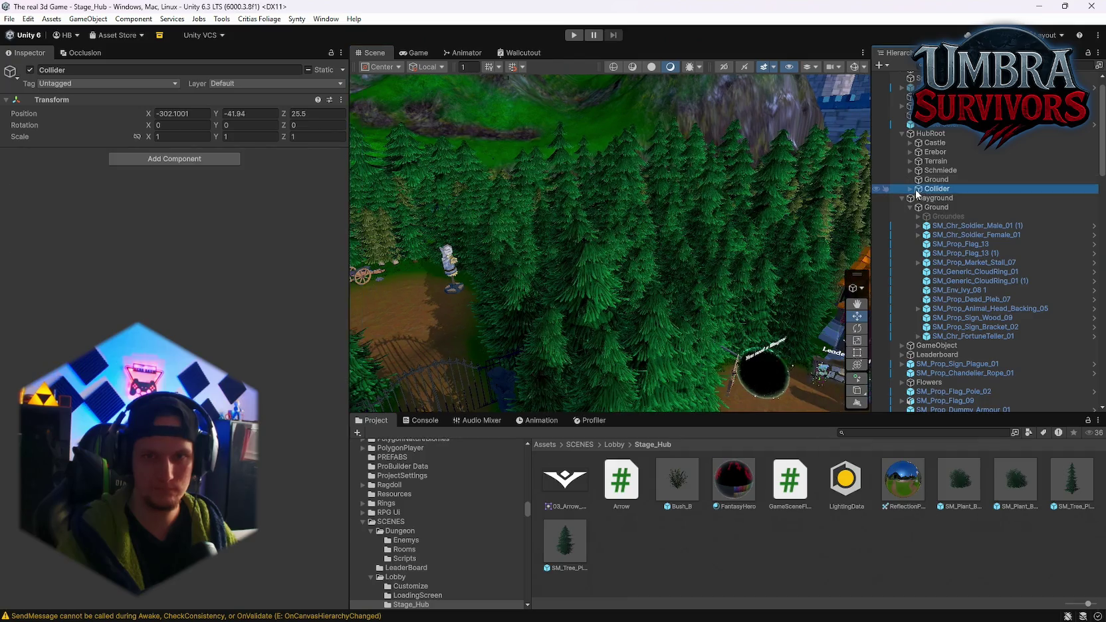
pyautogui.press('f')
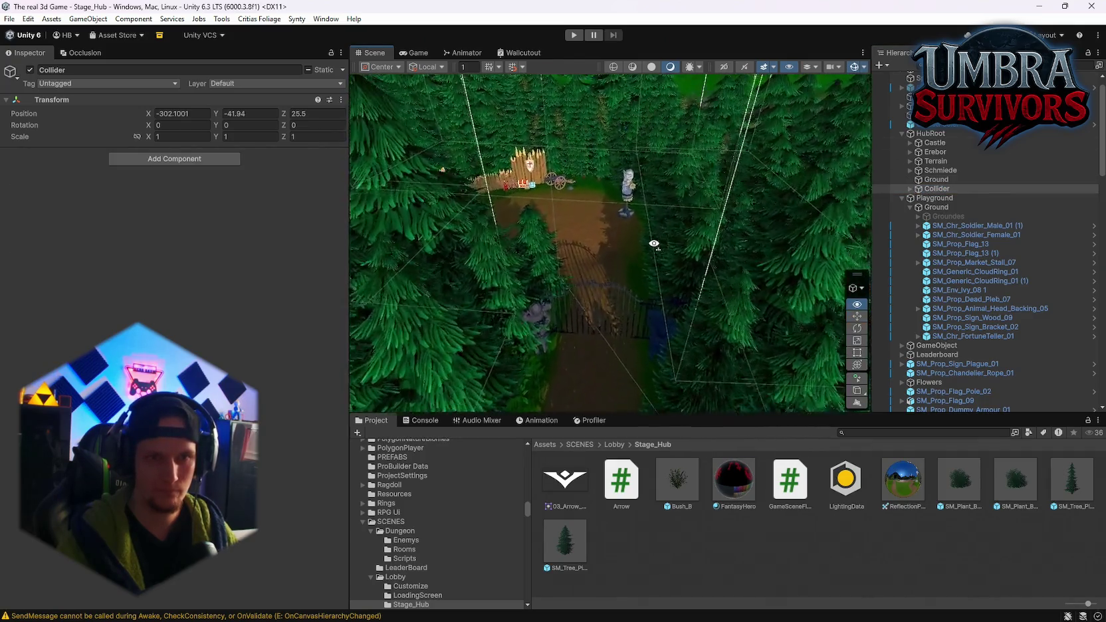
pyautogui.scroll(2, 628, 309)
pyautogui.moveTo(628, 309)
pyautogui.mouseDown()
pyautogui.moveTo(336, 405)
pyautogui.moveTo(170, 332)
pyautogui.moveTo(72, 341)
pyautogui.moveTo(53, 362)
pyautogui.moveTo(14, 371)
pyautogui.moveTo(1031, 387)
pyautogui.moveTo(893, 332)
pyautogui.moveTo(896, 360)
pyautogui.moveTo(10, 380)
pyautogui.moveTo(996, 359)
pyautogui.moveTo(486, 323)
pyautogui.moveTo(495, 335)
pyautogui.moveTo(618, 365)
pyautogui.moveTo(261, 369)
pyautogui.moveTo(447, 297)
pyautogui.moveTo(199, 259)
pyautogui.moveTo(797, 384)
pyautogui.mouseUp()
# Abandon the accidental cube shape by reselecting Collider, and view the market stalls from above.
pyautogui.click(860, 392)
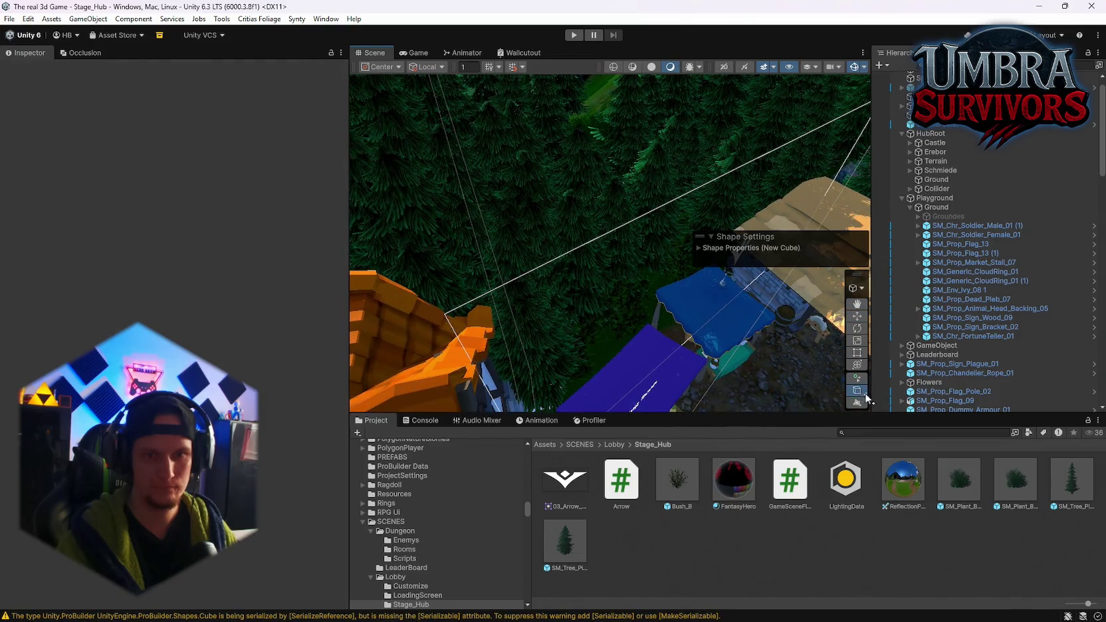
pyautogui.click(937, 189)
pyautogui.moveTo(738, 297)
pyautogui.mouseDown()
pyautogui.moveTo(704, 263)
pyautogui.moveTo(857, 388)
pyautogui.mouseUp()
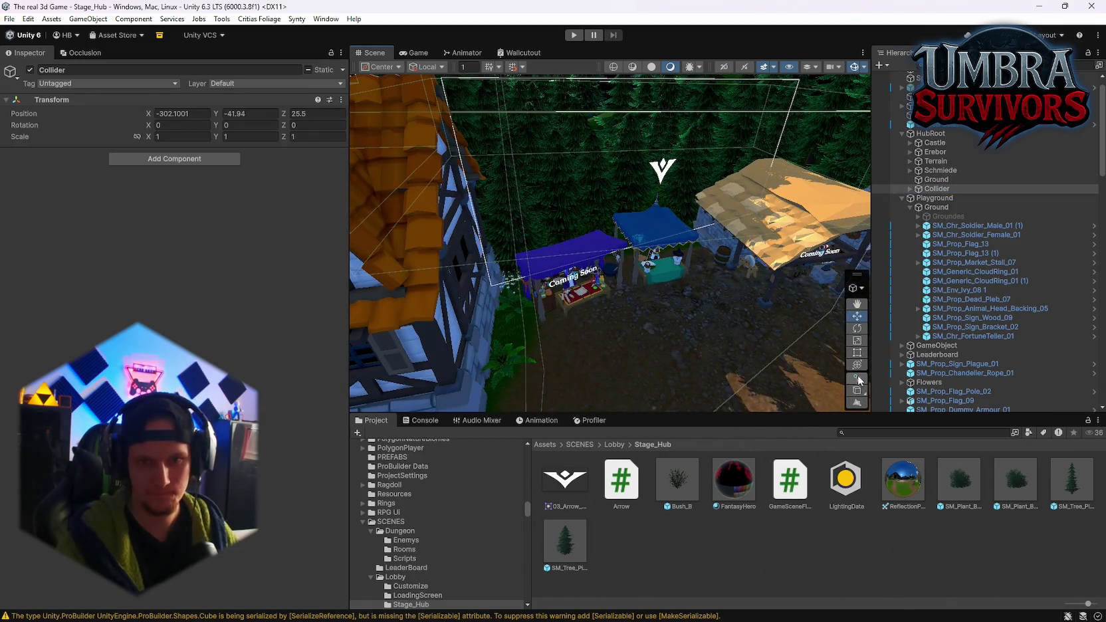
pyautogui.moveTo(814, 353); pyautogui.dragTo(811, 266)
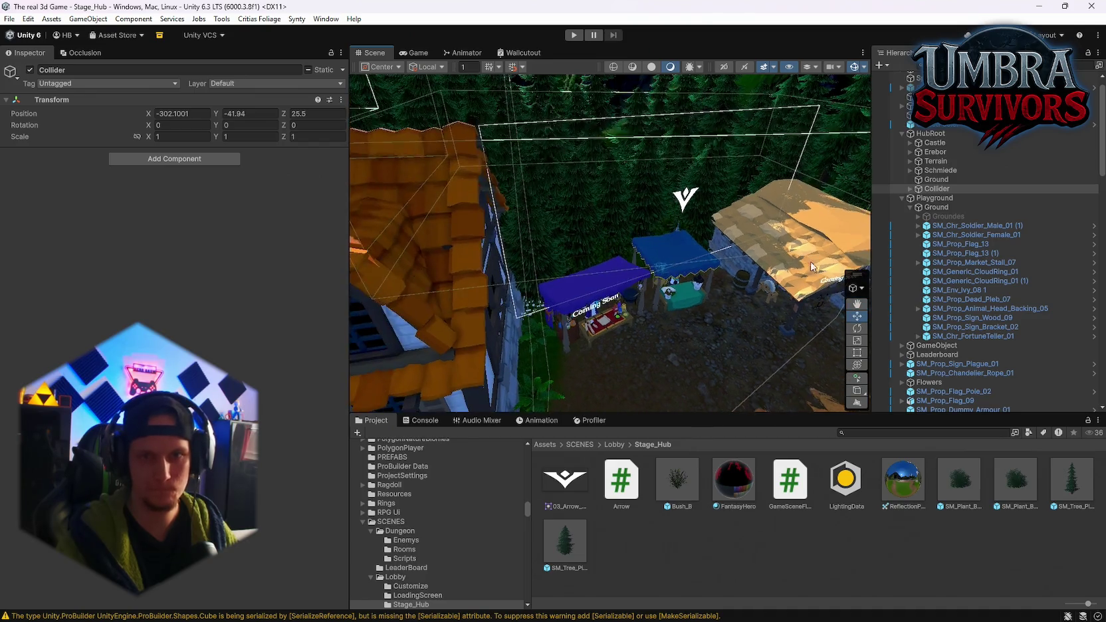
pyautogui.scroll(5, 722, 337)
# Expand Collider in the Hierarchy and select and frame its child GameObject (7).
pyautogui.click(660, 337)
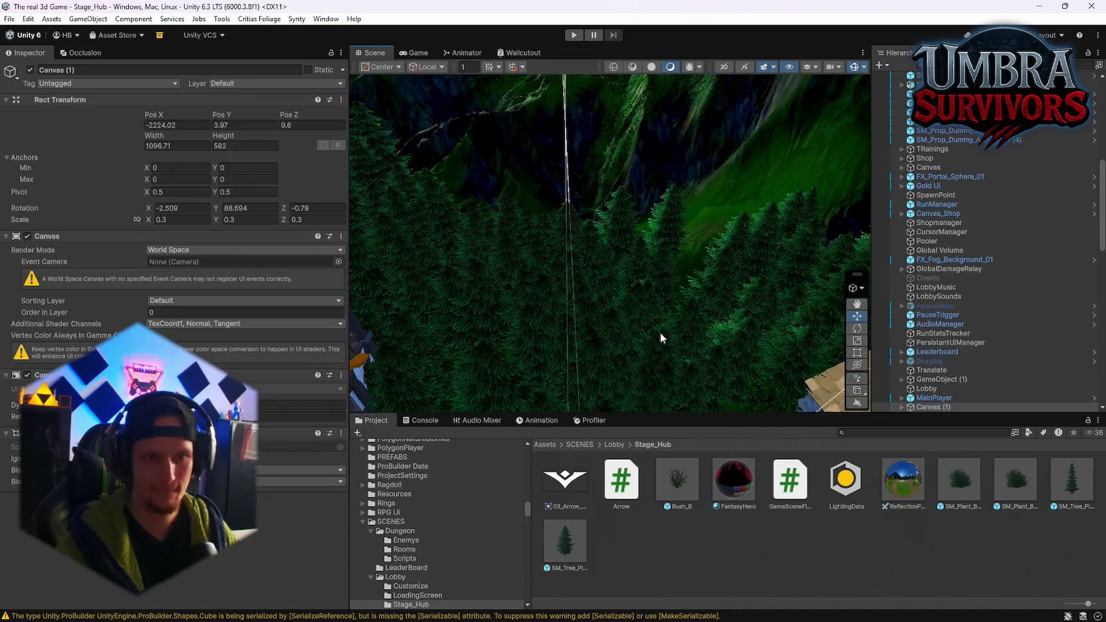
pyautogui.scroll(10, 957, 255)
pyautogui.click(911, 205)
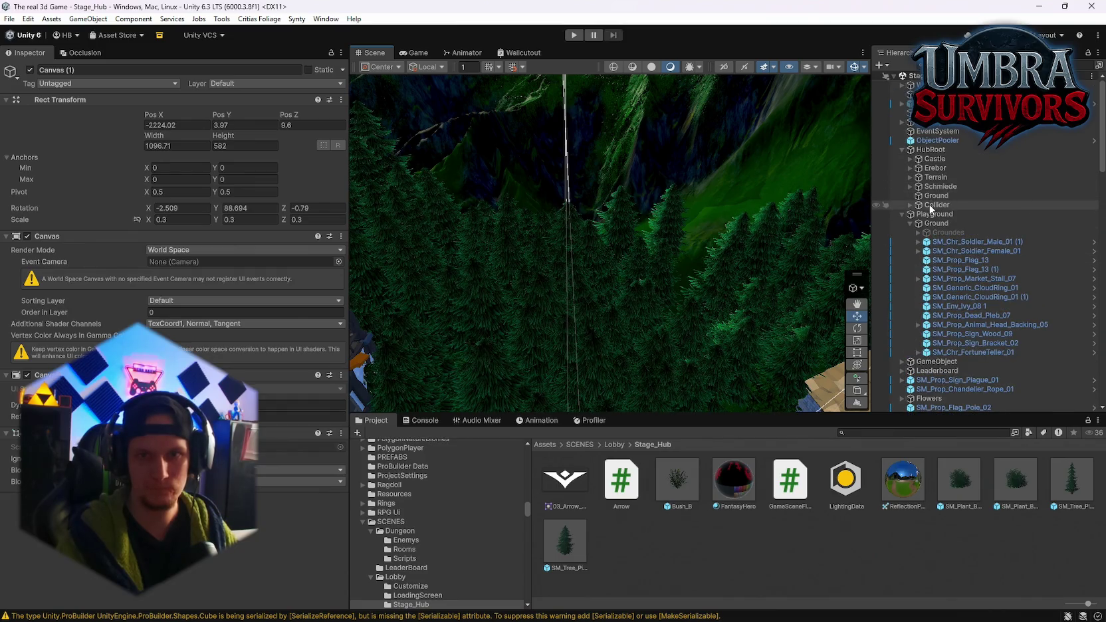
pyautogui.click(911, 205)
pyautogui.press('Down')
pyautogui.press('Down')
pyautogui.press('Down')
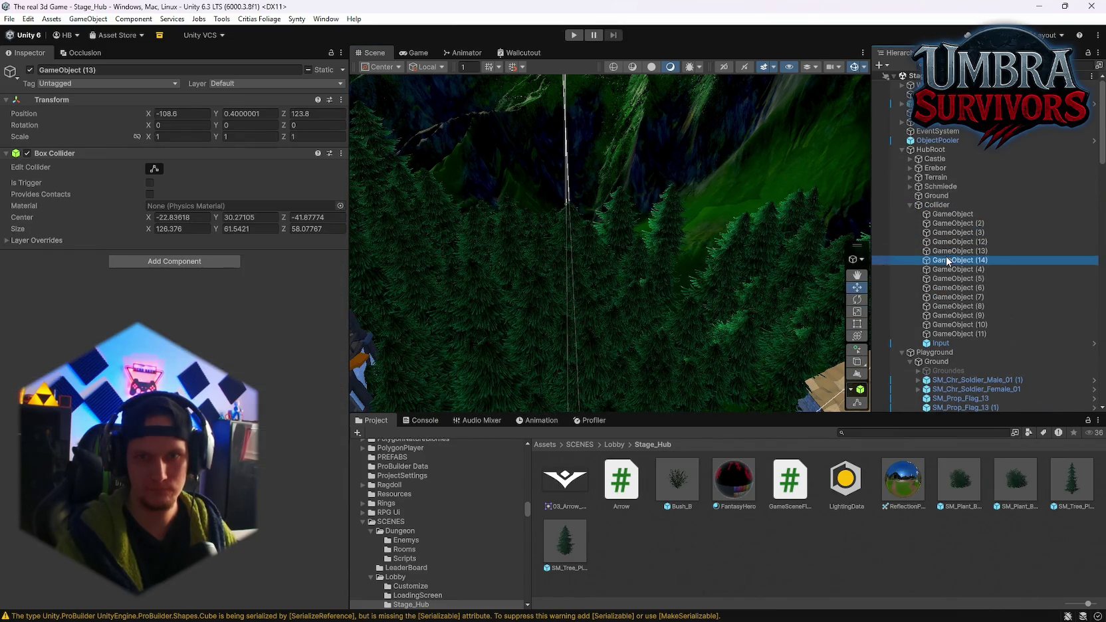
pyautogui.press('Down')
pyautogui.press('Down')
pyautogui.press('Down')
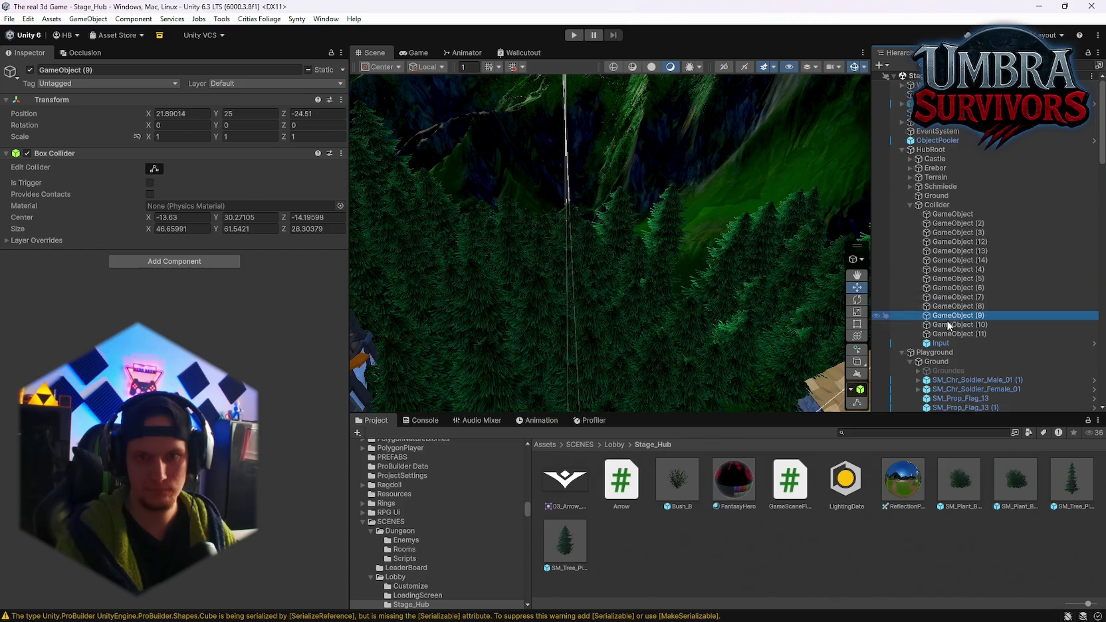
pyautogui.press('Up')
pyautogui.press('Up')
pyautogui.press('Up')
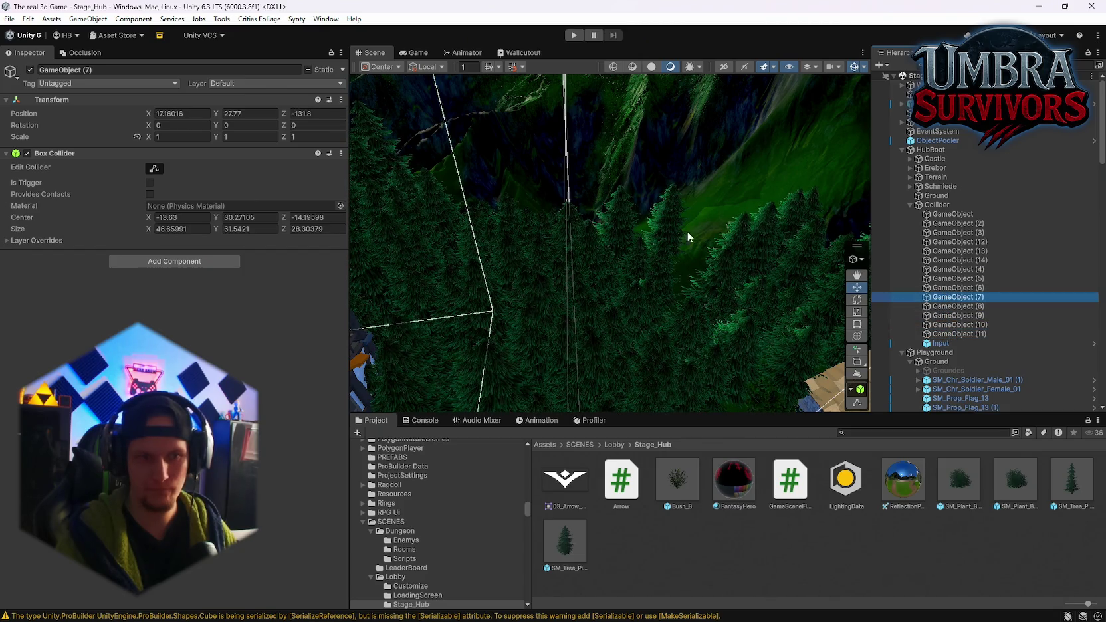
pyautogui.press('f')
# Stretch GameObject (7)'s box collider to Size Y 95.46 with Center Y 13.31.
pyautogui.moveTo(689, 330)
pyautogui.mouseDown()
pyautogui.moveTo(653, 329)
pyautogui.moveTo(687, 300)
pyautogui.moveTo(635, 289)
pyautogui.moveTo(705, 281)
pyautogui.mouseUp()
pyautogui.scroll(5, 704, 276)
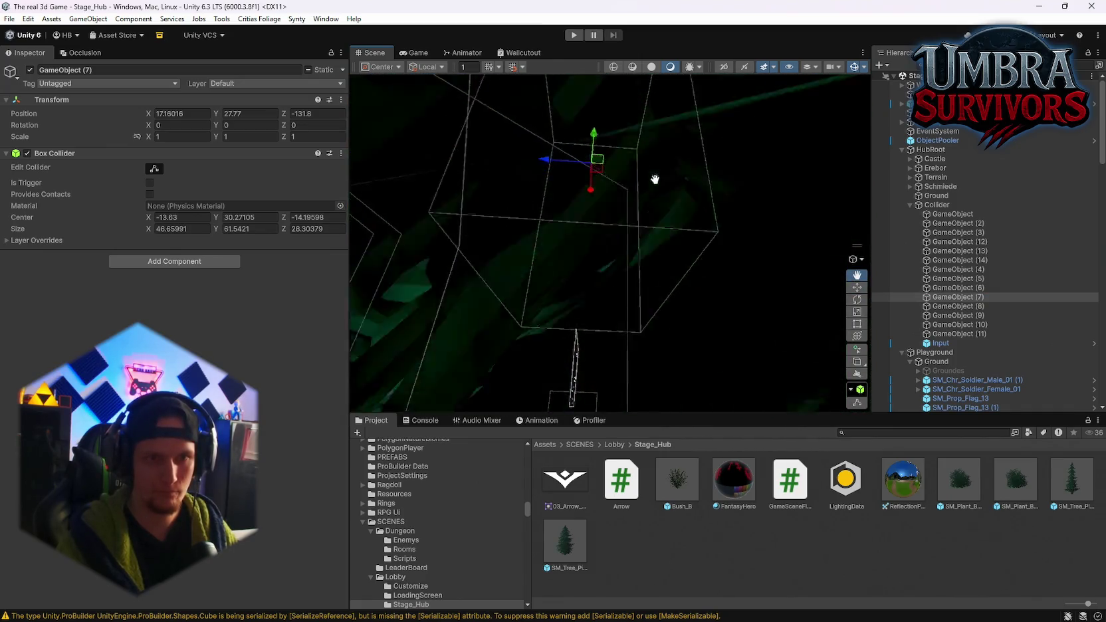
pyautogui.scroll(-5, 672, 280)
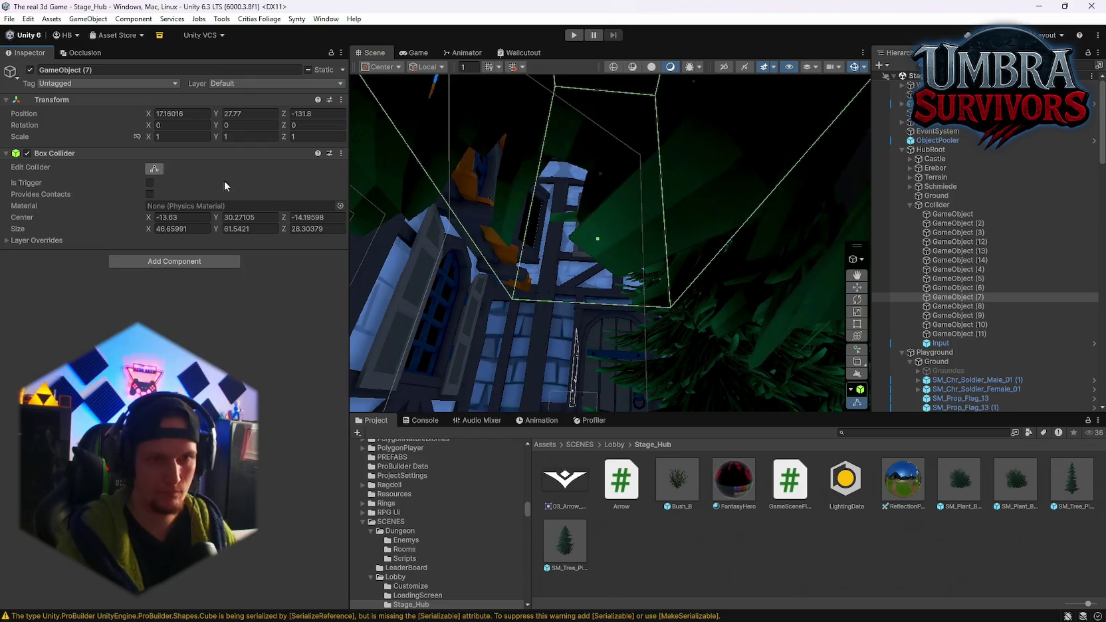
pyautogui.moveTo(599, 238)
pyautogui.mouseDown()
pyautogui.moveTo(613, 207)
pyautogui.moveTo(668, 249)
pyautogui.moveTo(596, 188)
pyautogui.moveTo(721, 270)
pyautogui.moveTo(779, 351)
pyautogui.moveTo(752, 265)
pyautogui.moveTo(717, 230)
pyautogui.moveTo(878, 238)
pyautogui.mouseUp()
pyautogui.click(909, 205)
pyautogui.press('f')
pyautogui.moveTo(641, 169)
pyautogui.mouseDown()
pyautogui.moveTo(815, 88)
pyautogui.moveTo(317, 248)
pyautogui.mouseUp()
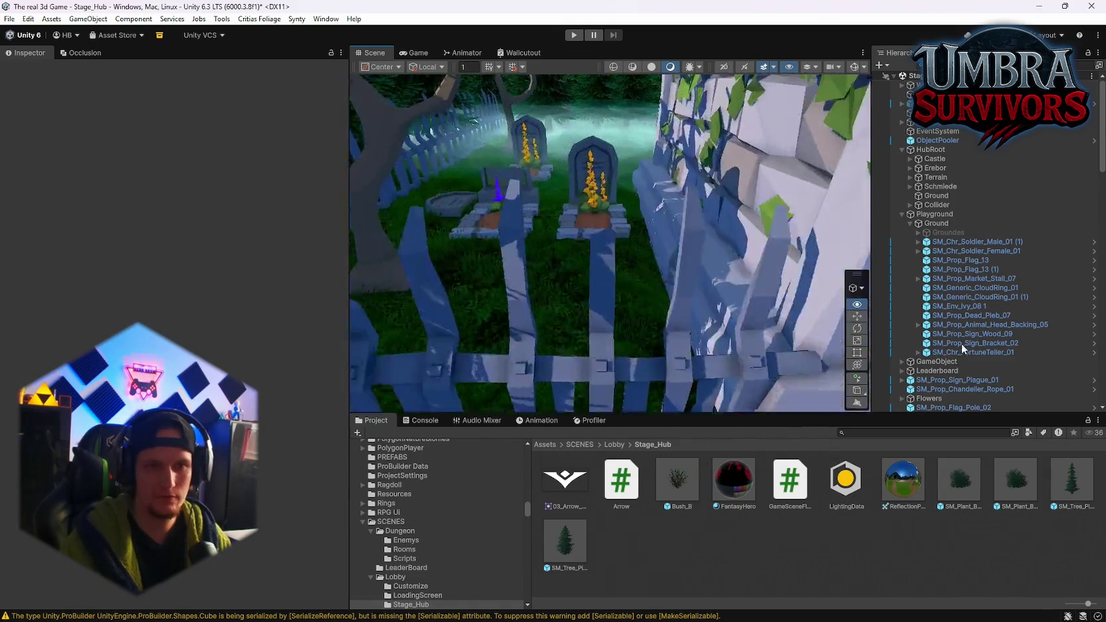
pyautogui.press('w')
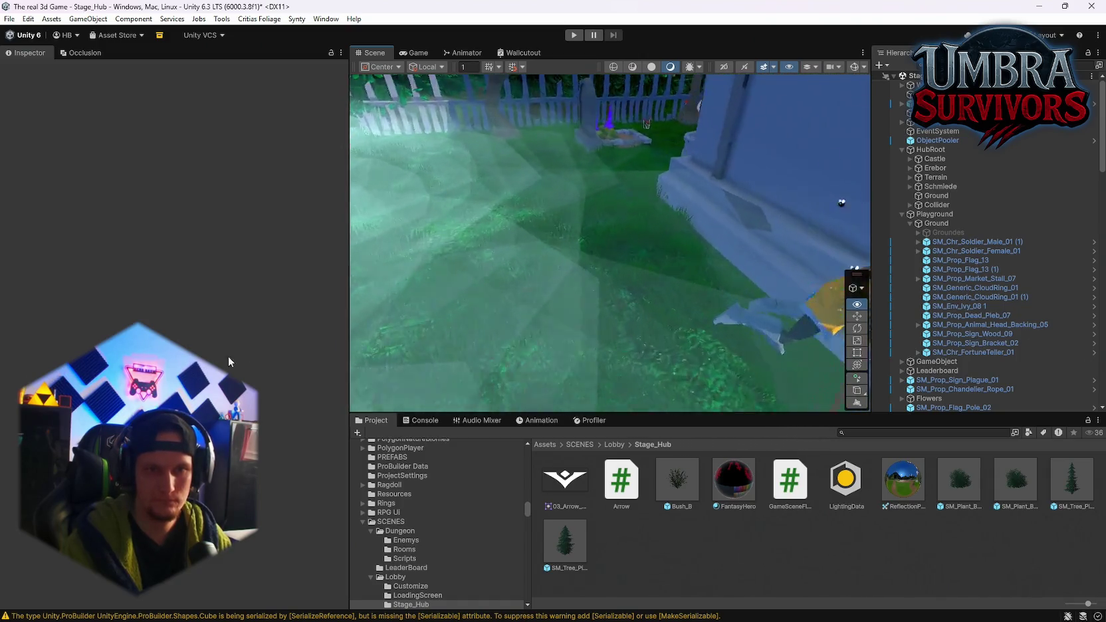
pyautogui.press('w')
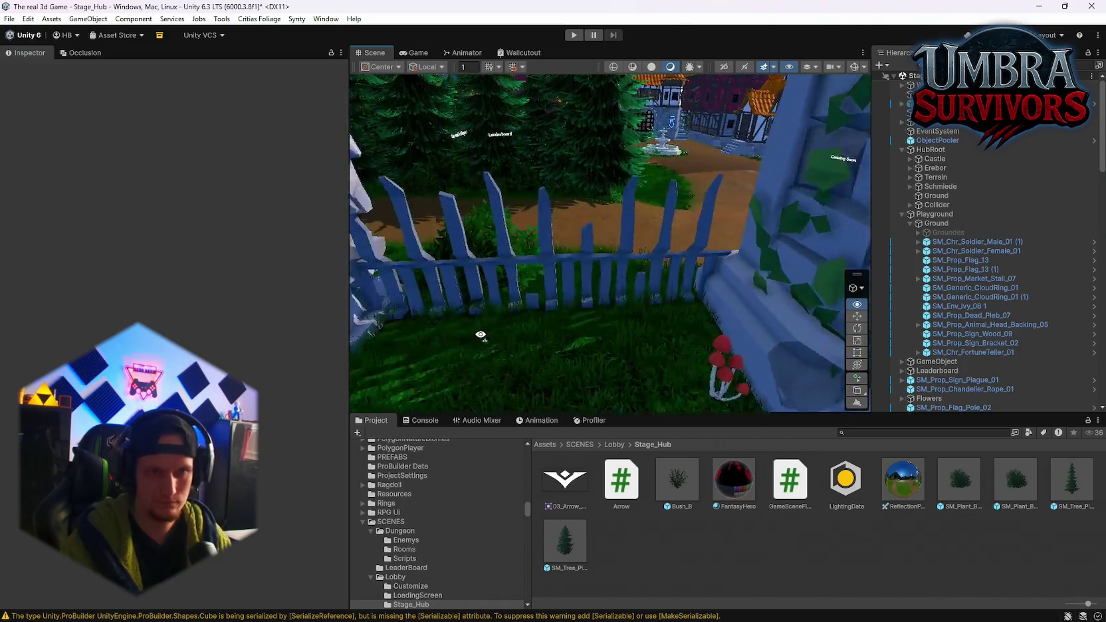
pyautogui.press('w')
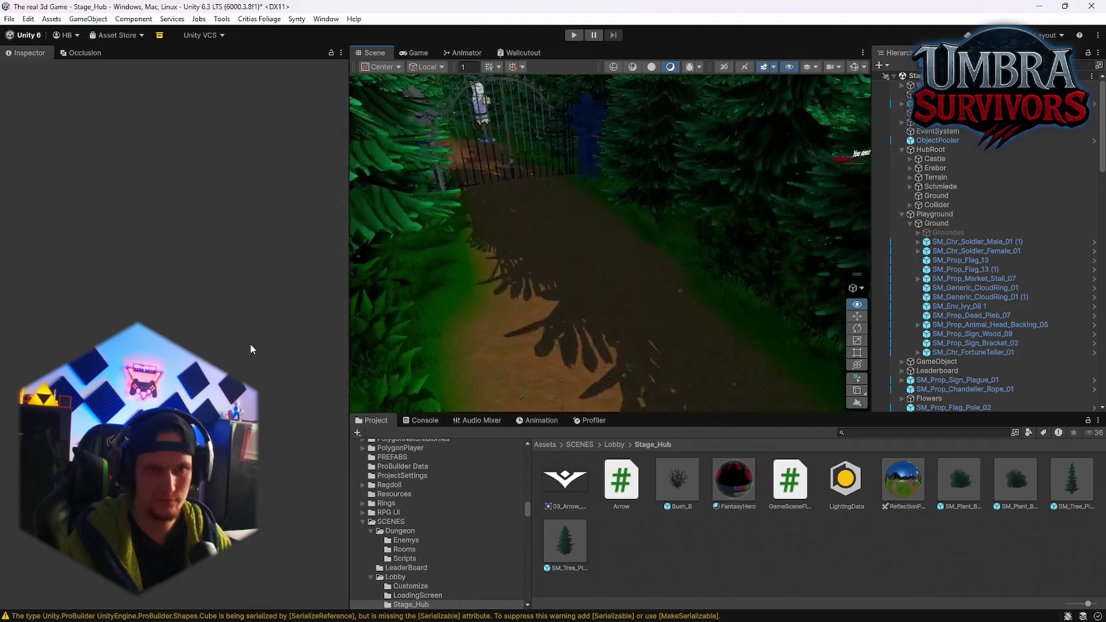
pyautogui.press('w')
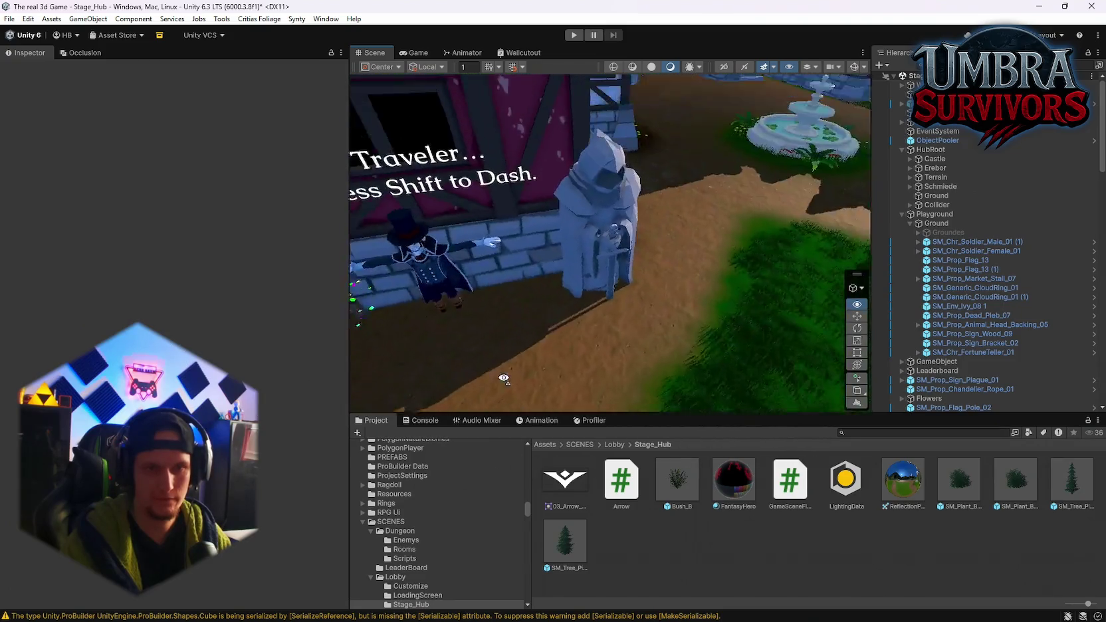
pyautogui.press('s')
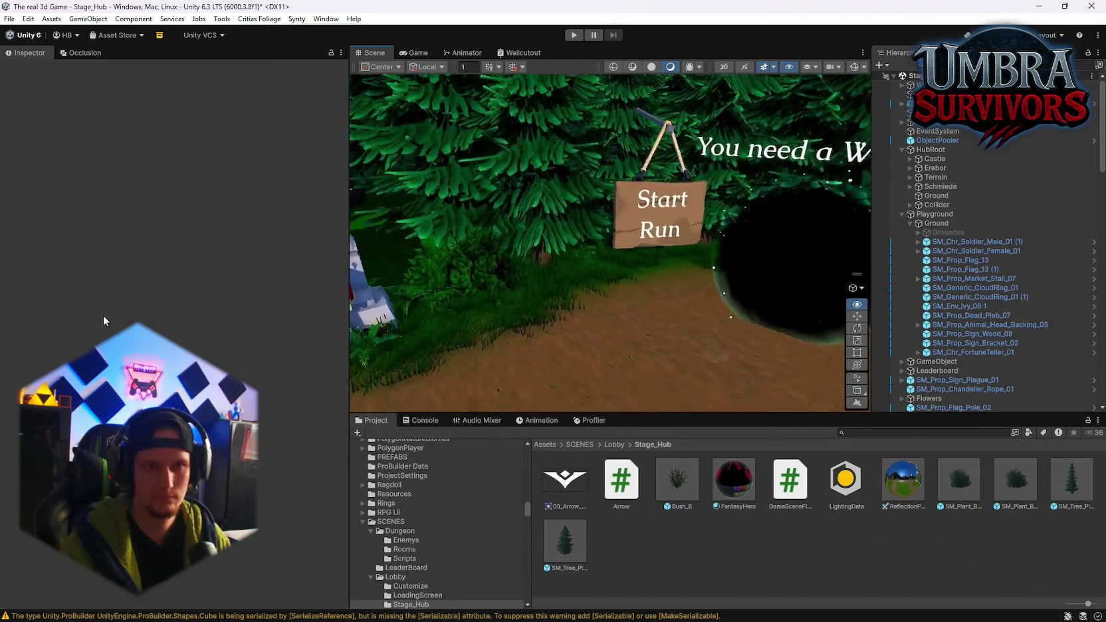
# Select the Start Run sign and its hanging rope and move both up-left beside the portal.
pyautogui.click(600, 139)
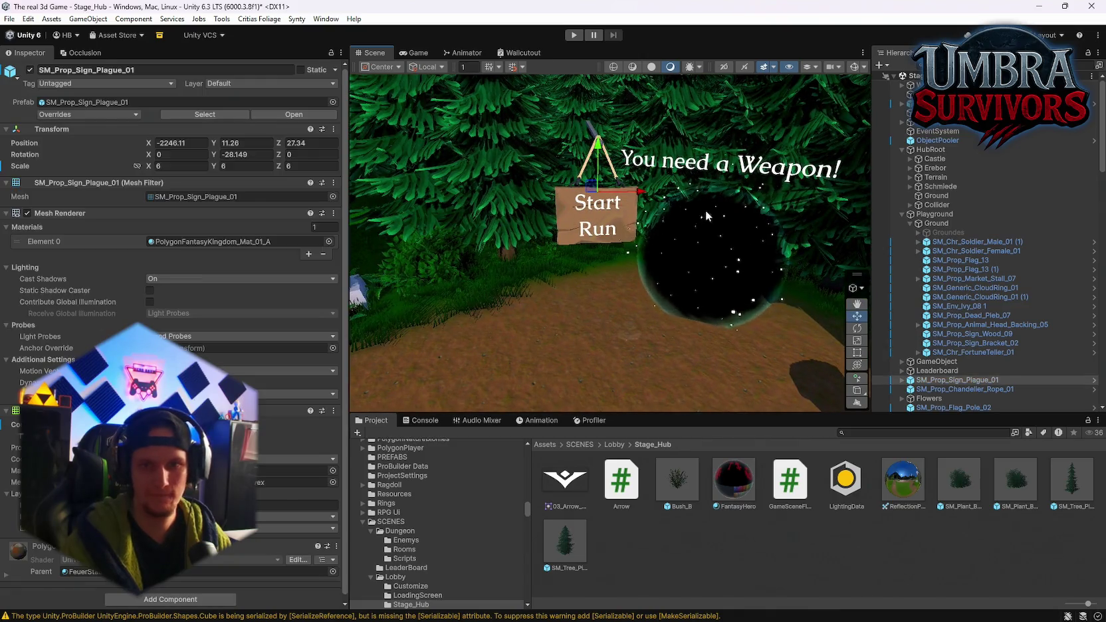
pyautogui.moveTo(856, 364)
pyautogui.mouseDown()
pyautogui.moveTo(685, 288)
pyautogui.moveTo(624, 238)
pyautogui.mouseUp()
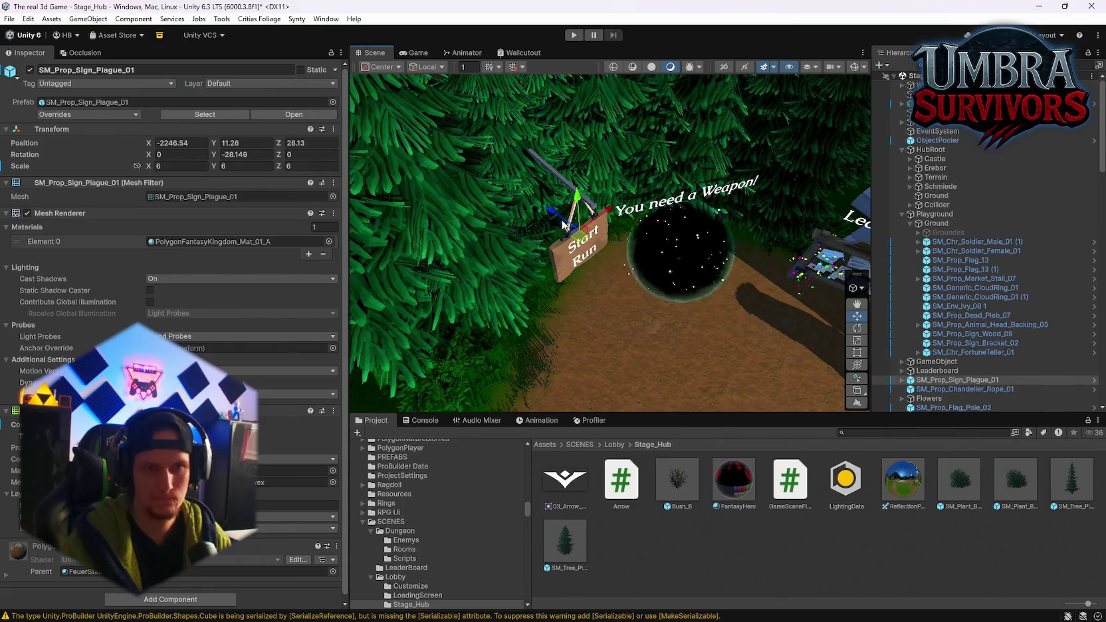
pyautogui.keyDown('ctrl'); pyautogui.click(963, 389); pyautogui.keyUp('ctrl')
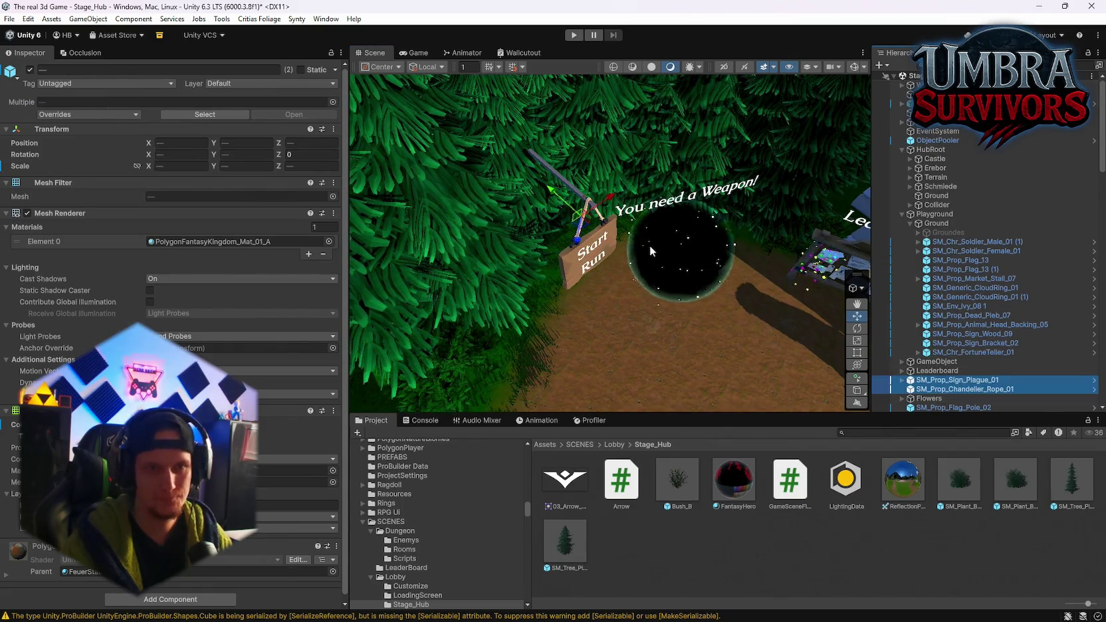
pyautogui.moveTo(565, 198)
pyautogui.mouseDown()
pyautogui.moveTo(544, 175)
pyautogui.moveTo(628, 213)
pyautogui.mouseUp()
pyautogui.scroll(3, 643, 243)
pyautogui.scroll(-3, 632, 239)
pyautogui.scroll(3, 597, 184)
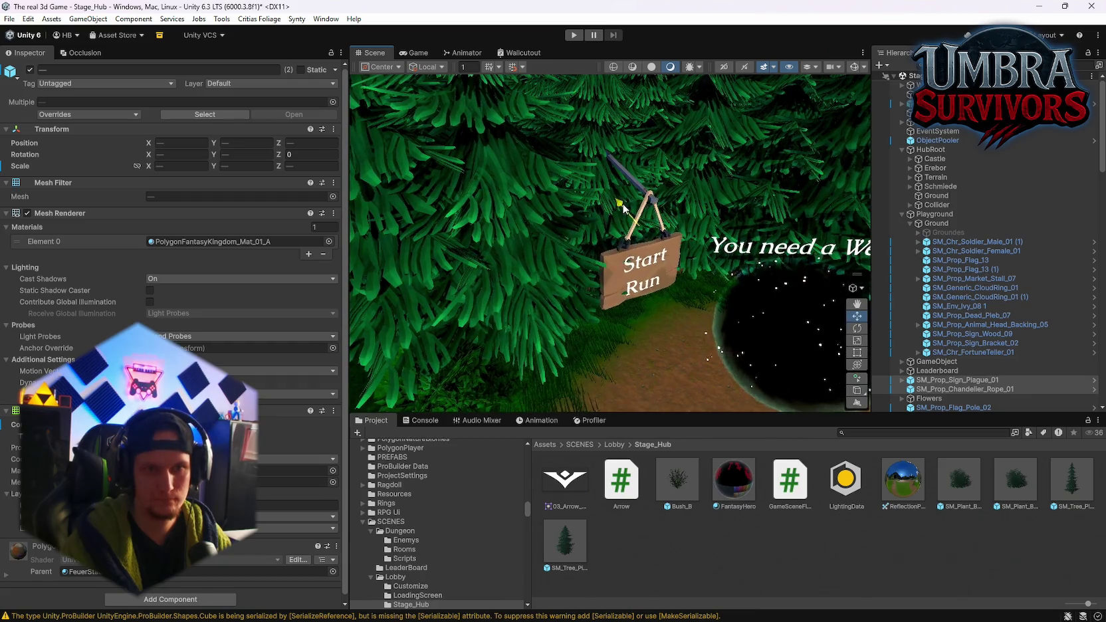
pyautogui.scroll(4, 663, 252)
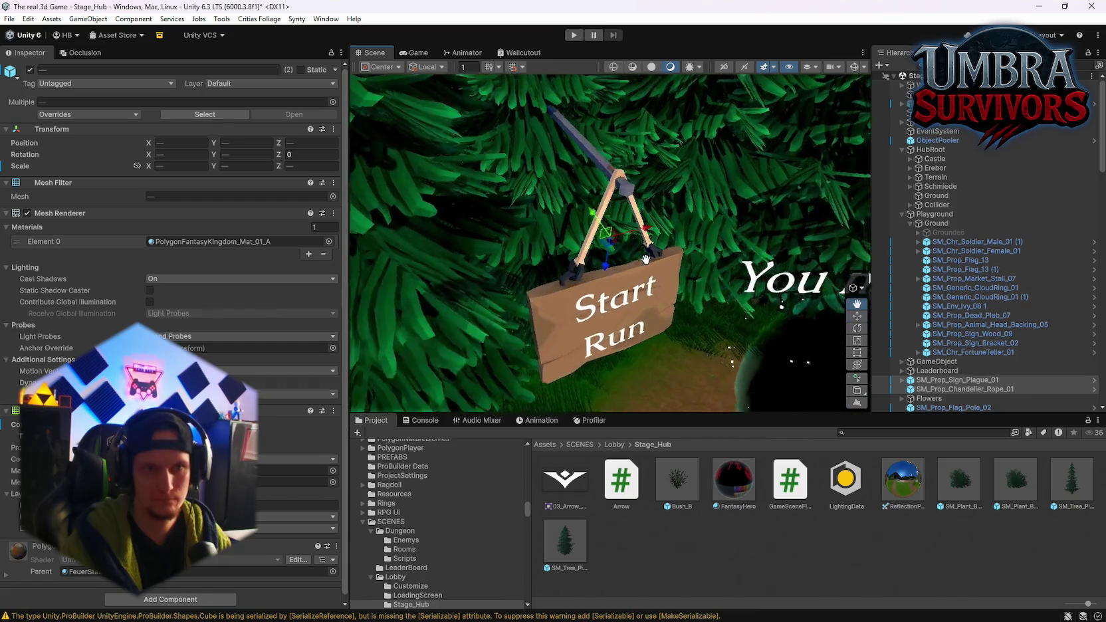
pyautogui.moveTo(645, 259)
pyautogui.mouseDown()
pyautogui.moveTo(658, 226)
pyautogui.moveTo(688, 210)
pyautogui.mouseUp()
pyautogui.scroll(-3, 687, 210)
pyautogui.scroll(-2, 667, 238)
pyautogui.moveTo(683, 256)
pyautogui.mouseDown()
pyautogui.moveTo(599, 155)
pyautogui.moveTo(677, 291)
pyautogui.moveTo(716, 249)
pyautogui.moveTo(773, 268)
pyautogui.moveTo(689, 272)
pyautogui.moveTo(337, 147)
pyautogui.moveTo(176, 169)
pyautogui.moveTo(652, 182)
pyautogui.moveTo(544, 178)
pyautogui.moveTo(648, 170)
pyautogui.mouseUp()
# Select the Ground terrain and make Grass_Moss_Terrain the active paint layer.
pyautogui.click(660, 176)
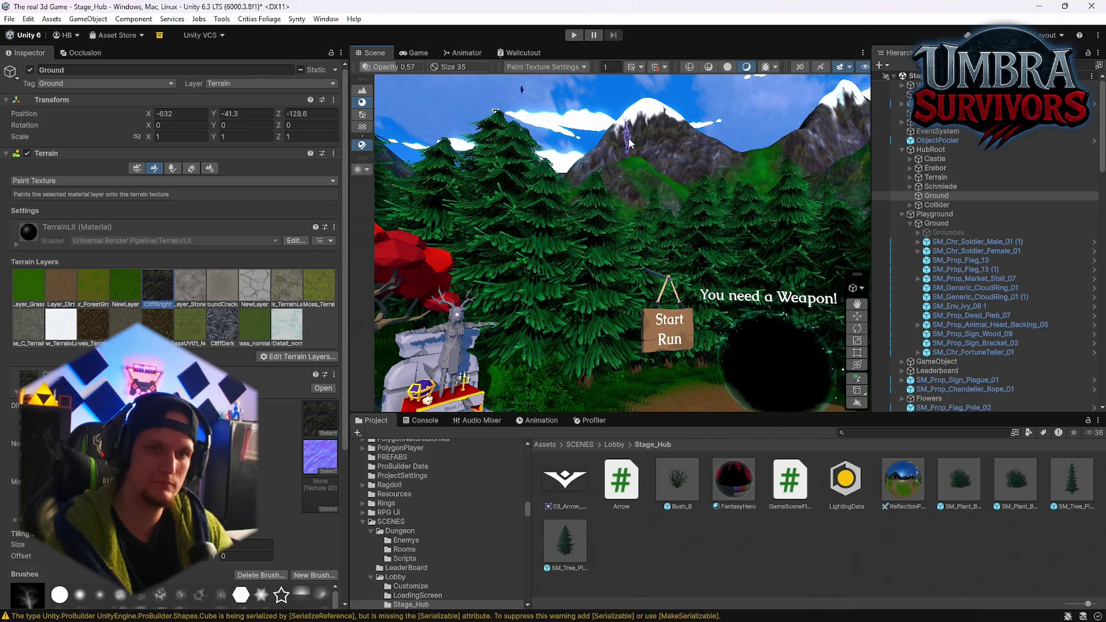
pyautogui.moveTo(696, 165); pyautogui.dragTo(658, 135)
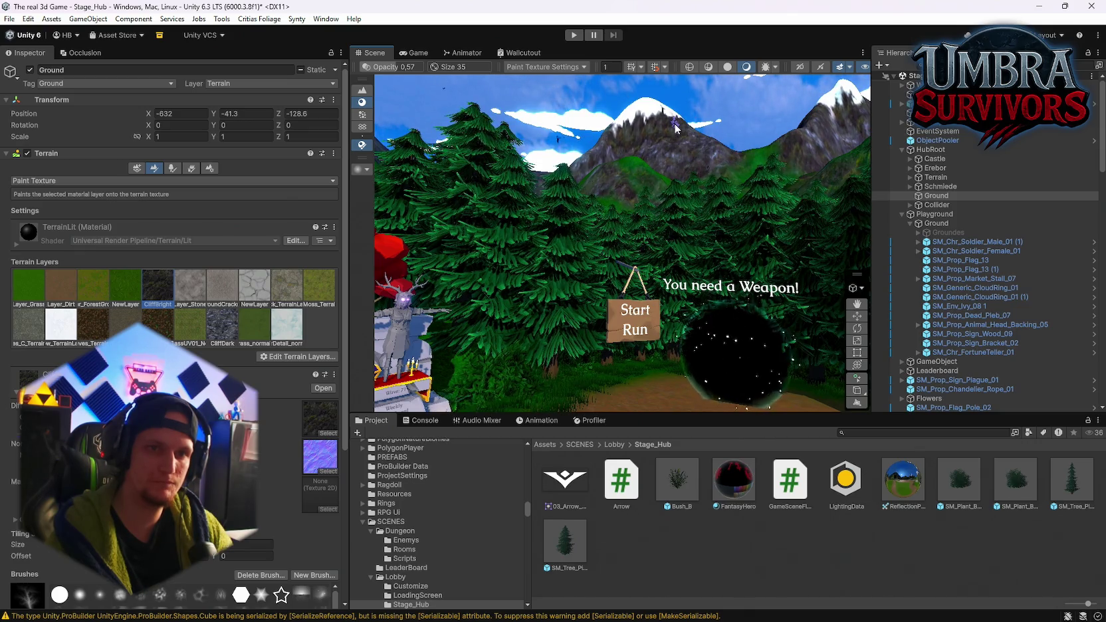
pyautogui.moveTo(693, 163)
pyautogui.mouseDown()
pyautogui.moveTo(686, 229)
pyautogui.moveTo(735, 288)
pyautogui.moveTo(661, 266)
pyautogui.moveTo(671, 257)
pyautogui.moveTo(647, 262)
pyautogui.moveTo(662, 208)
pyautogui.mouseUp()
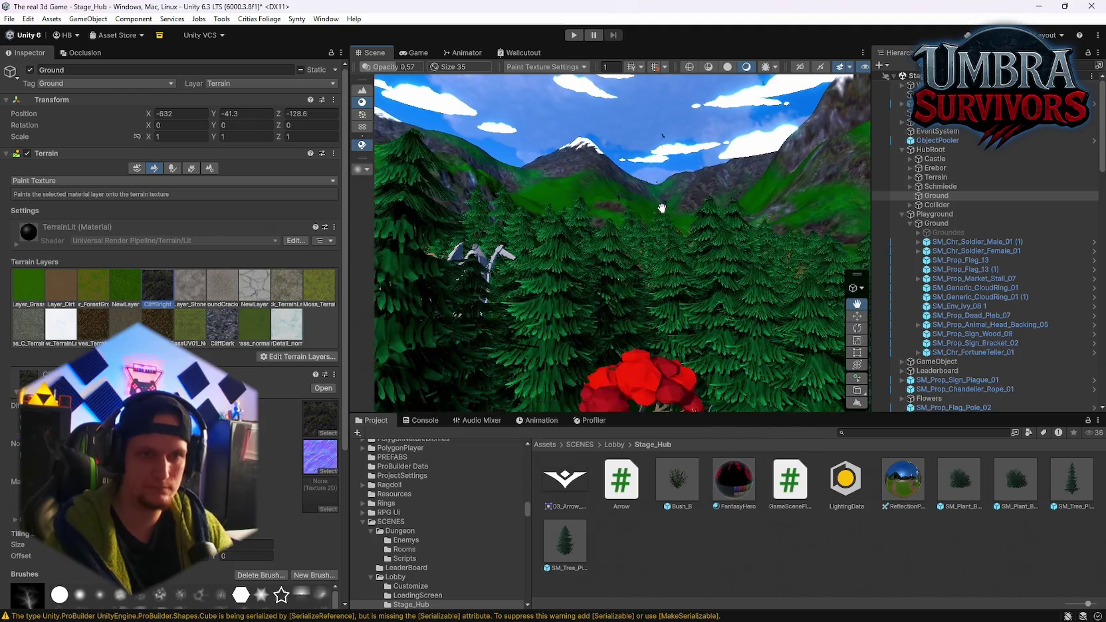
pyautogui.click(240, 336)
pyautogui.click(319, 286)
pyautogui.scroll(-3, 199, 332)
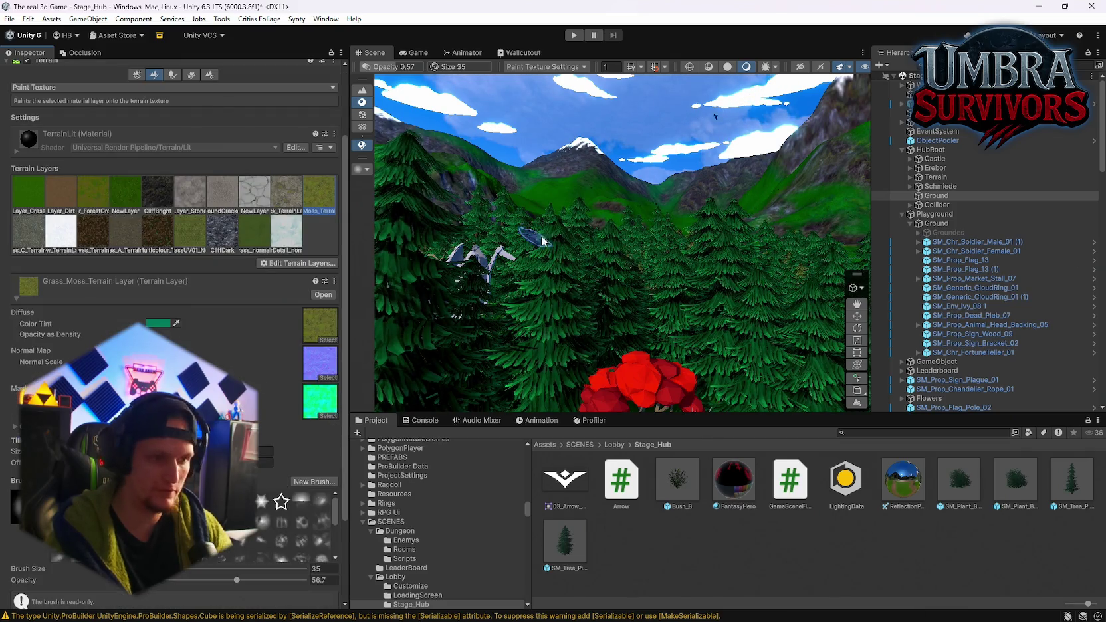
pyautogui.scroll(-3, 582, 206)
pyautogui.click(582, 206)
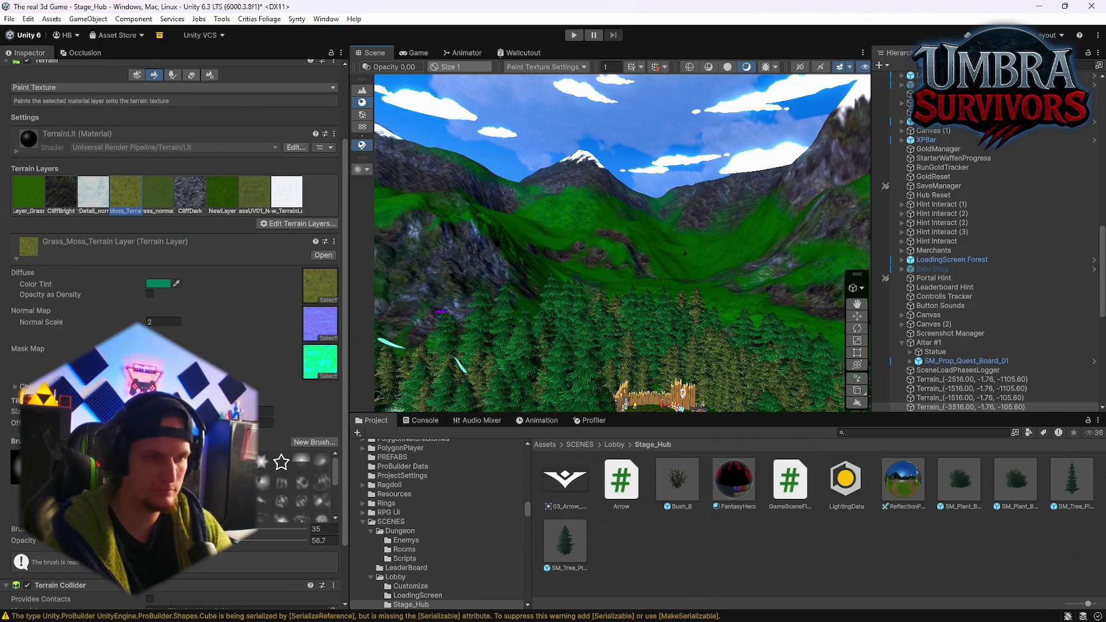
# Try the Layer_Grass_02, New Layer, UV01 grass and Grass_Moss_Terrain paint layers in turn.
pyautogui.scroll(-3, 299, 485)
pyautogui.click(164, 191)
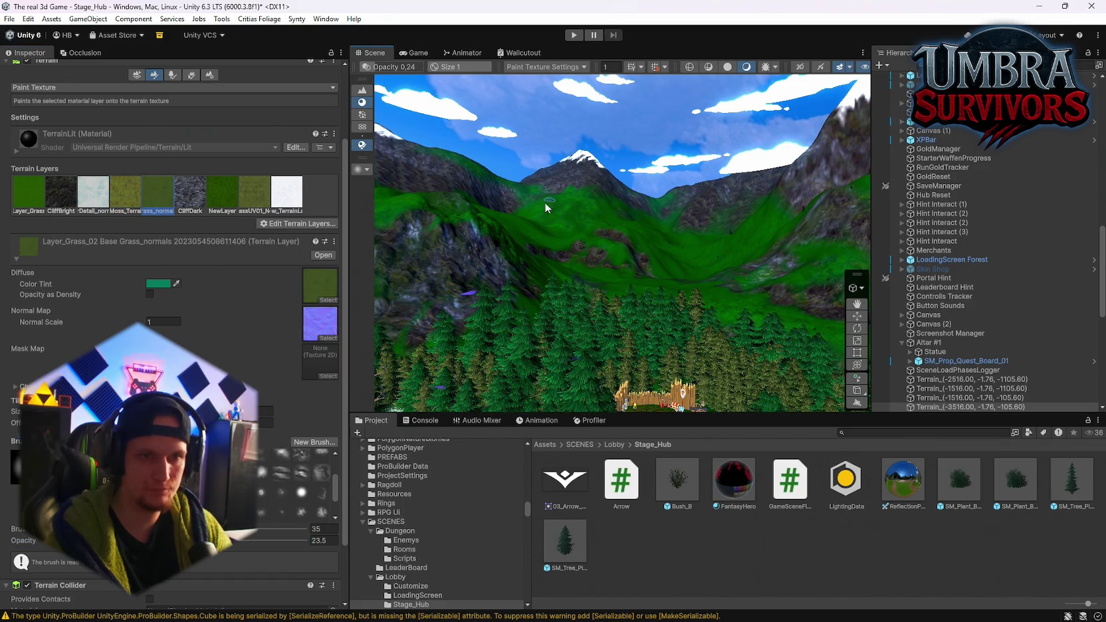
pyautogui.click(218, 210)
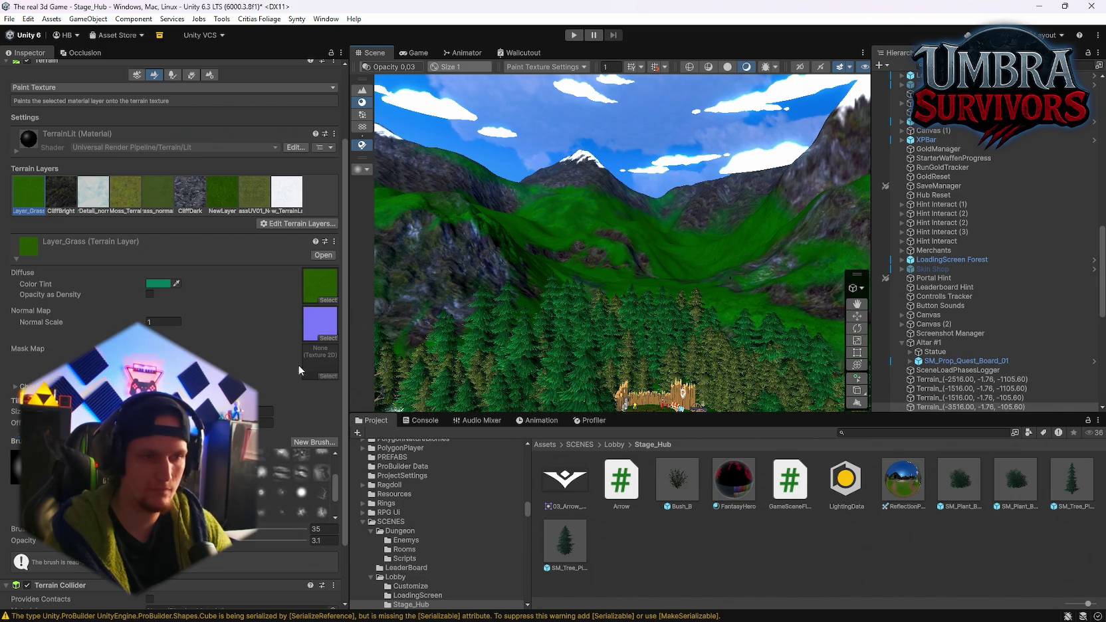
pyautogui.click(255, 203)
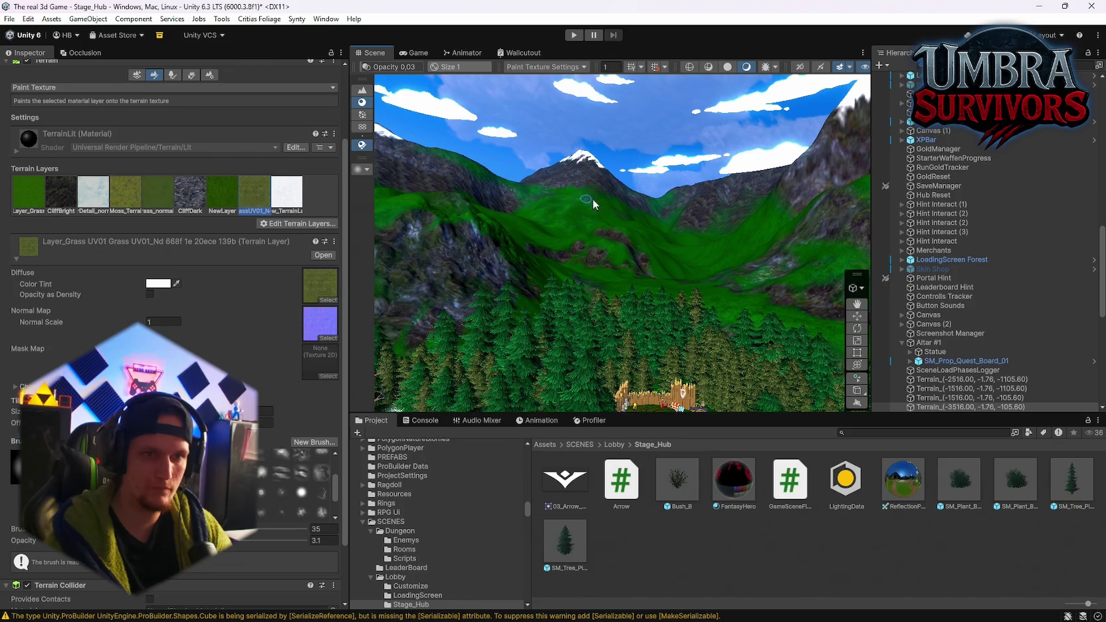
pyautogui.click(214, 192)
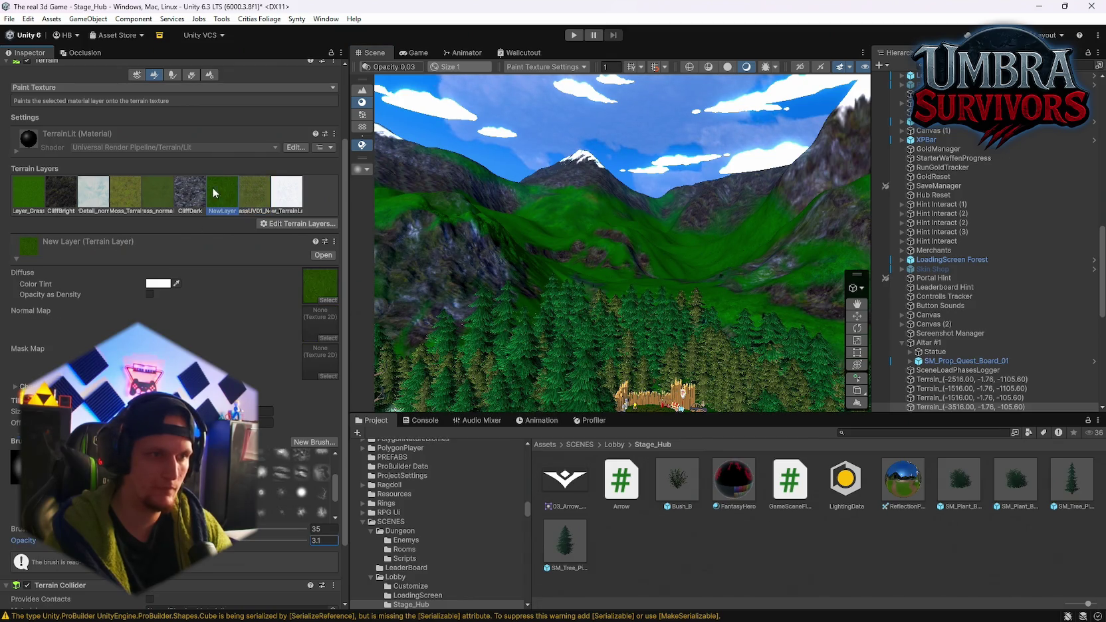
pyautogui.click(126, 192)
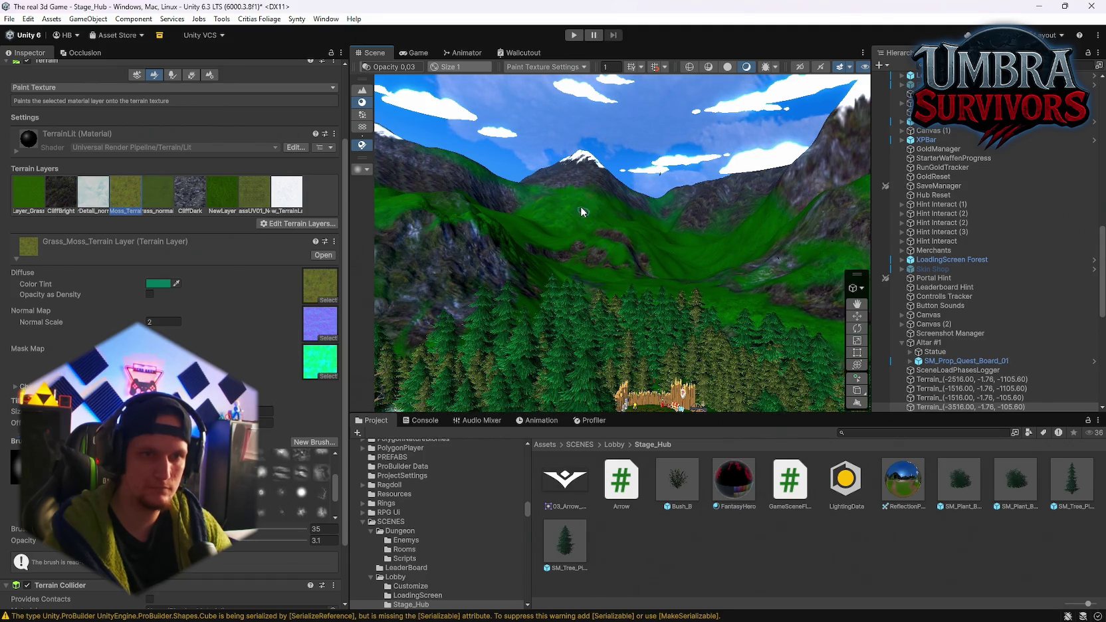
# Fly over the valley and forest, switching the paint layer between Layer_Grass and Grass_Moss_Terrain.
pyautogui.moveTo(557, 240)
pyautogui.mouseDown()
pyautogui.moveTo(661, 210)
pyautogui.moveTo(665, 229)
pyautogui.mouseUp()
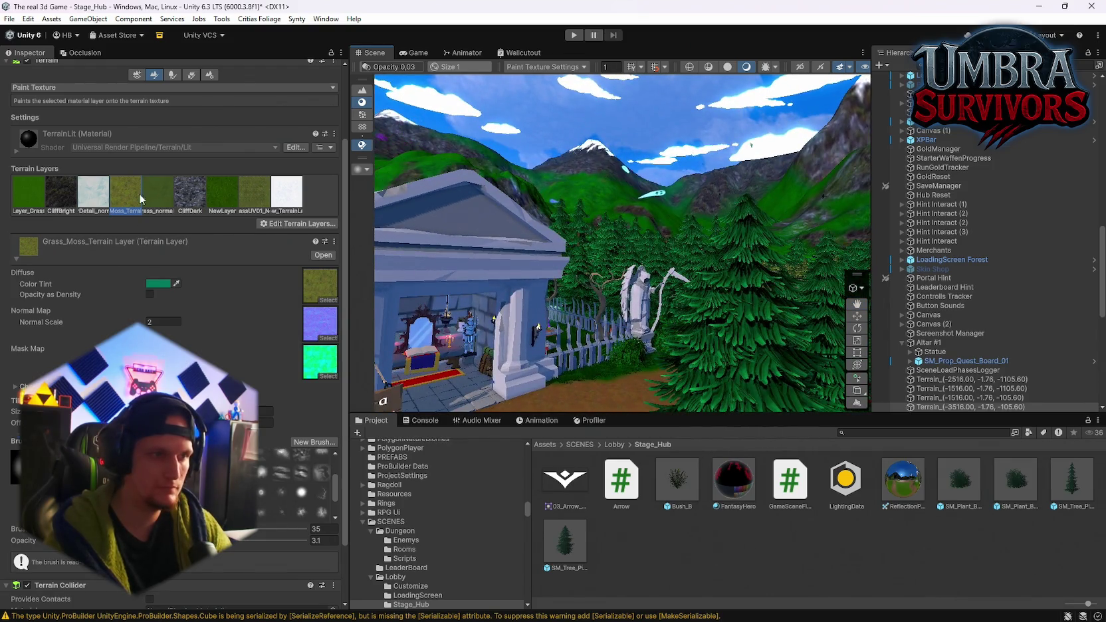
pyautogui.click(37, 197)
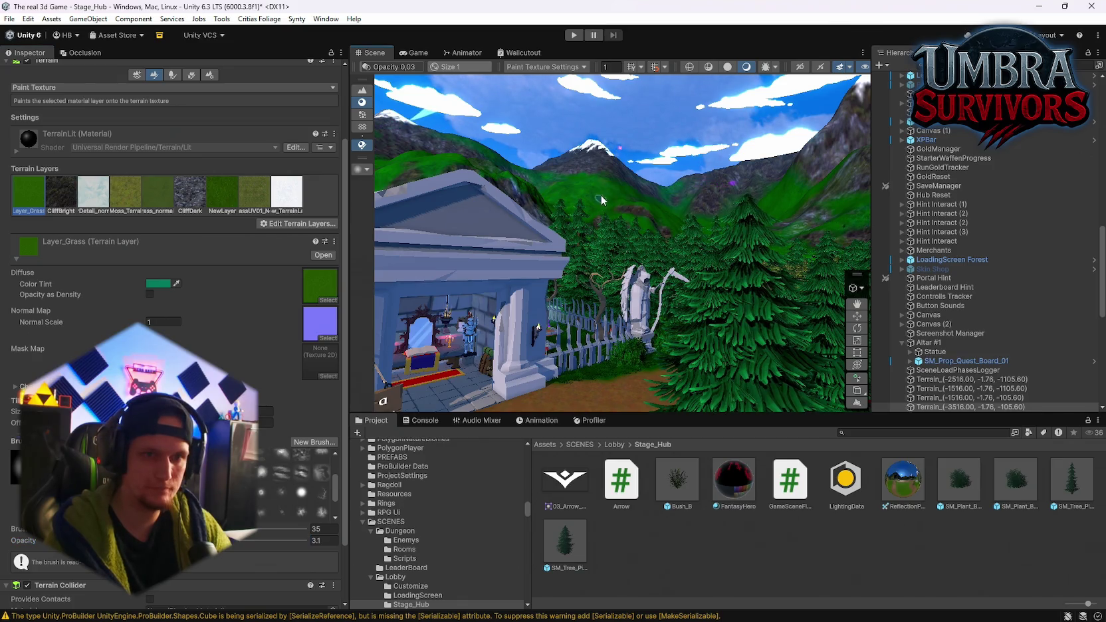
pyautogui.moveTo(601, 193)
pyautogui.mouseDown()
pyautogui.moveTo(542, 223)
pyautogui.moveTo(645, 261)
pyautogui.moveTo(563, 283)
pyautogui.moveTo(661, 240)
pyautogui.mouseUp()
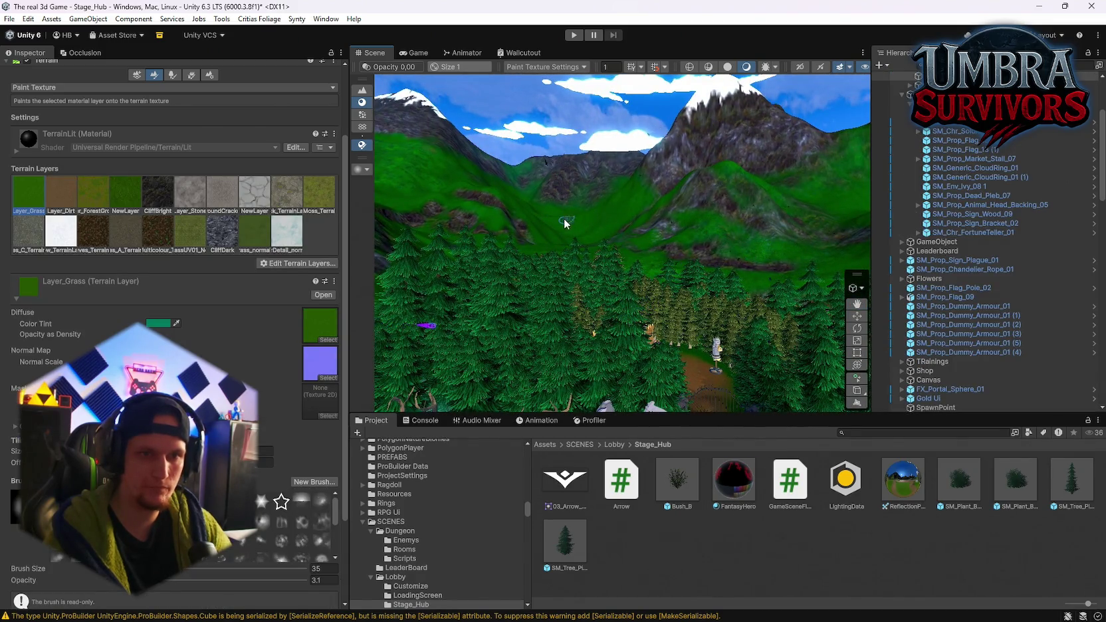
pyautogui.click(123, 193)
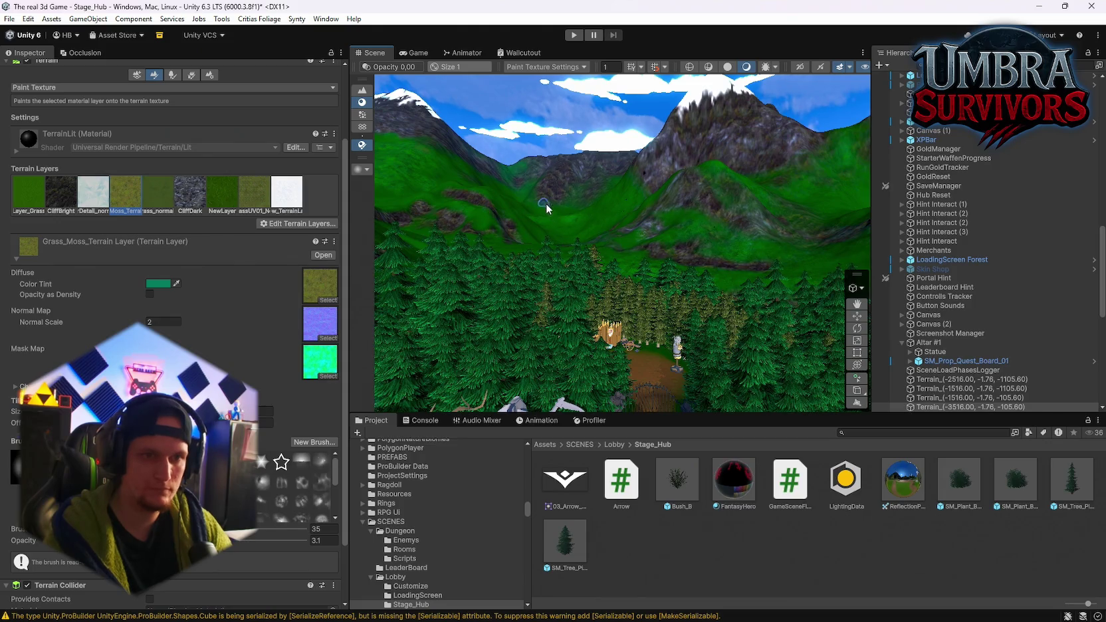
pyautogui.moveTo(551, 210)
pyautogui.mouseDown()
pyautogui.moveTo(566, 225)
pyautogui.moveTo(684, 244)
pyautogui.moveTo(584, 175)
pyautogui.mouseUp()
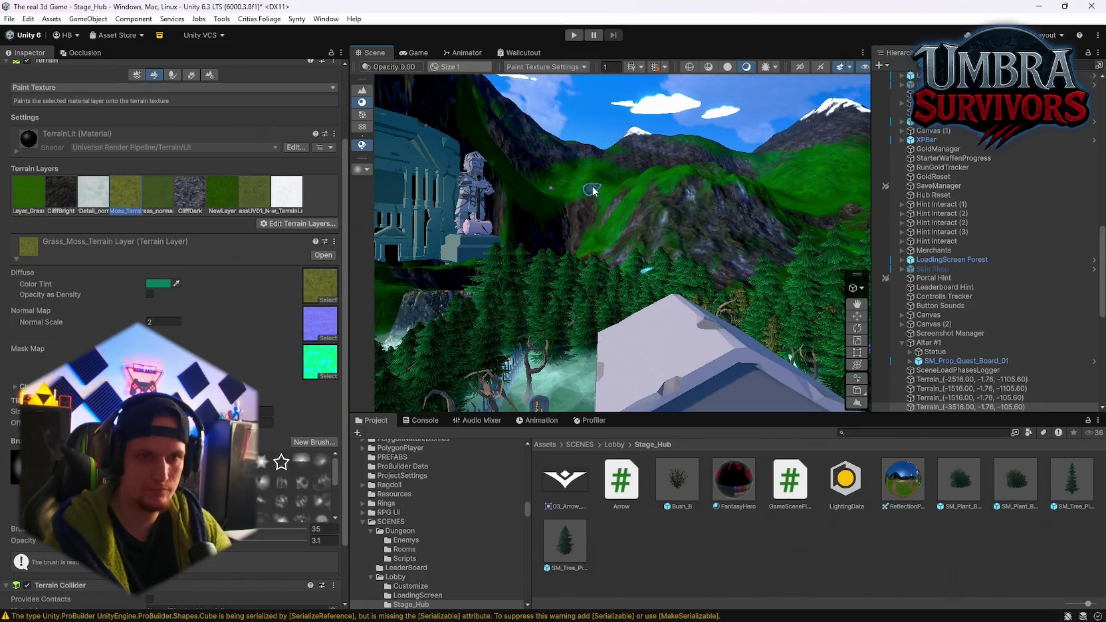
pyautogui.moveTo(597, 190)
pyautogui.mouseDown()
pyautogui.moveTo(771, 151)
pyautogui.moveTo(646, 186)
pyautogui.moveTo(596, 179)
pyautogui.moveTo(540, 220)
pyautogui.moveTo(458, 252)
pyautogui.mouseUp()
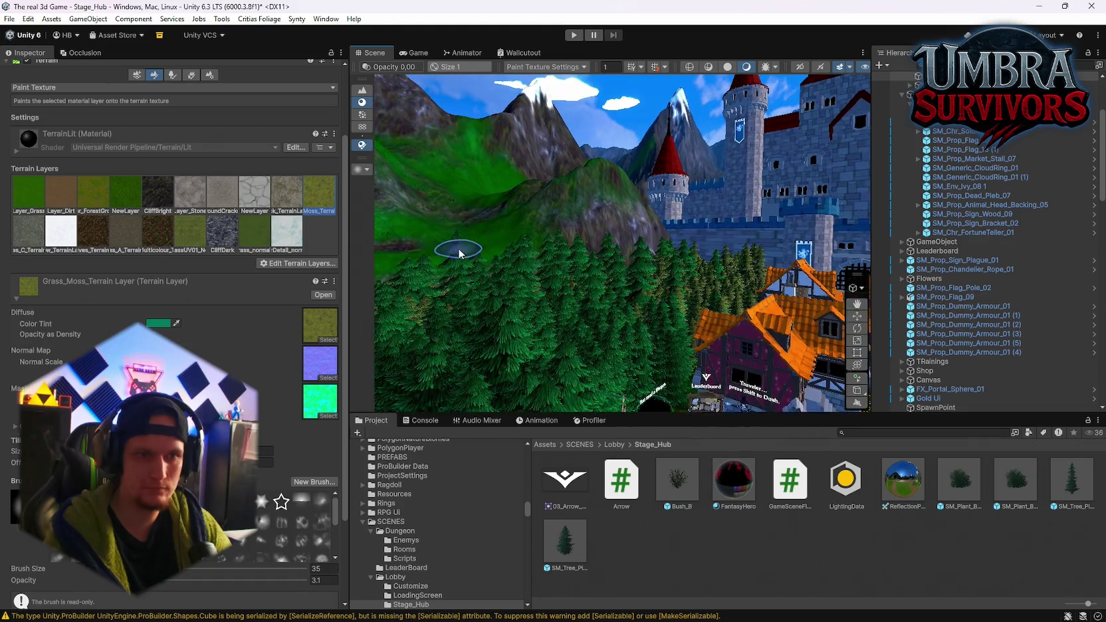
pyautogui.moveTo(452, 313); pyautogui.dragTo(674, 267)
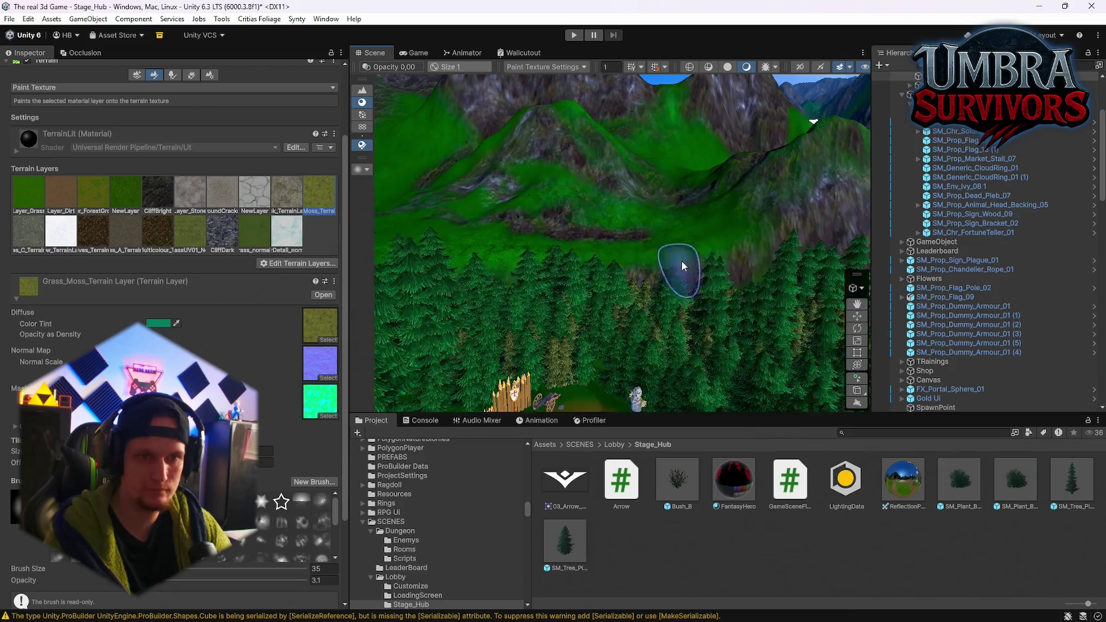
# Frame the terrain tile beside the castle with the mountain slope in view.
pyautogui.scroll(-3, 575, 264)
pyautogui.scroll(-3, 565, 279)
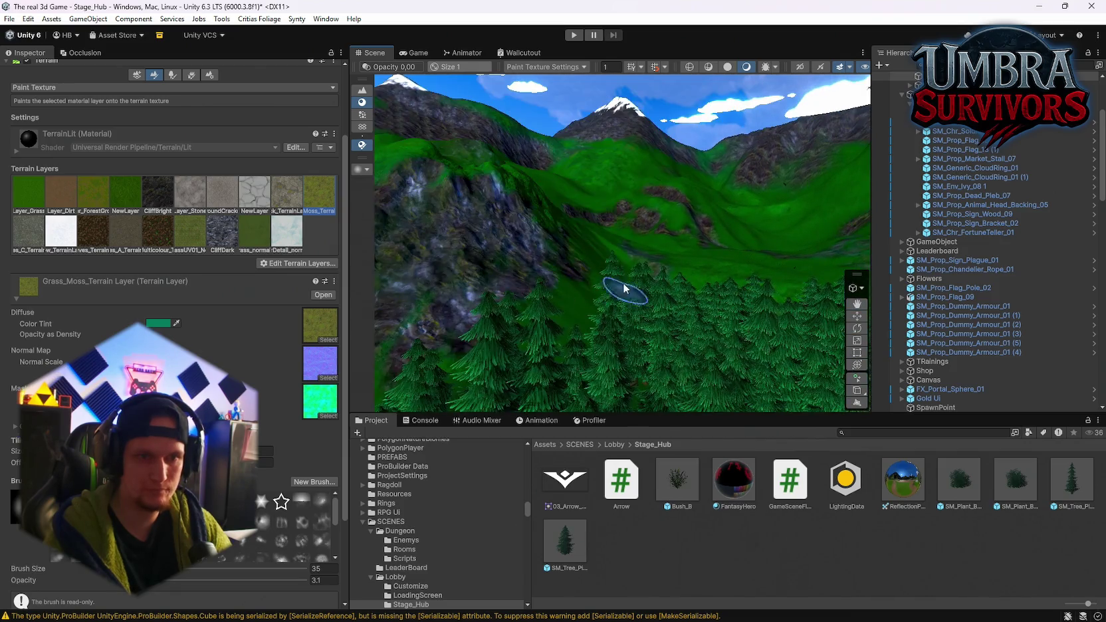
pyautogui.scroll(3, 722, 299)
pyautogui.scroll(5, 648, 289)
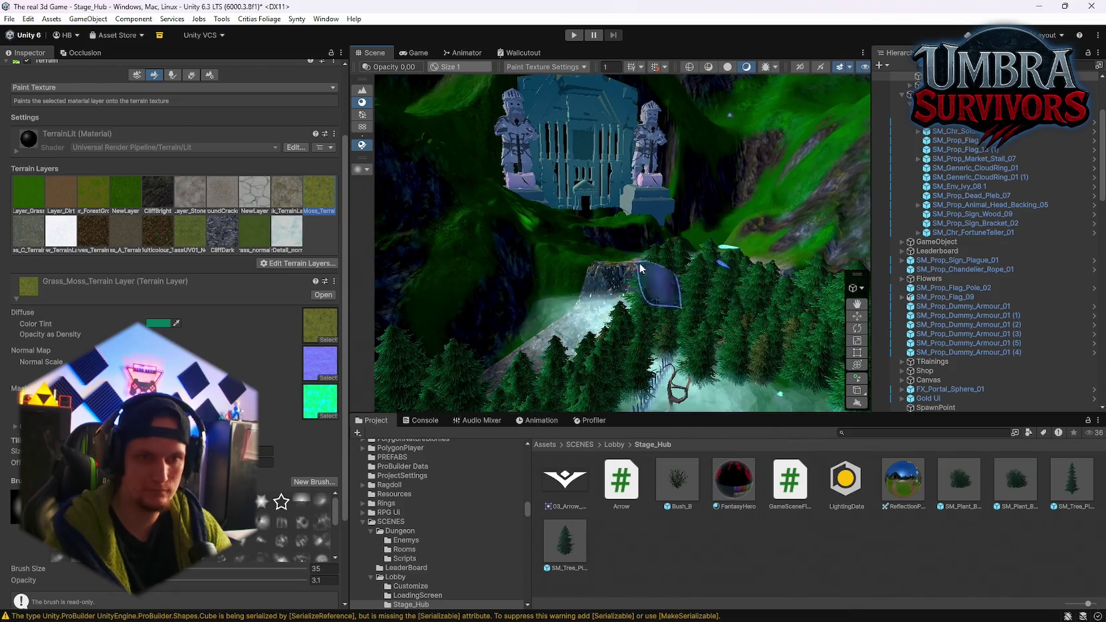
pyautogui.click(561, 258)
pyautogui.moveTo(562, 252); pyautogui.dragTo(618, 237)
pyautogui.moveTo(695, 286)
pyautogui.mouseDown()
pyautogui.moveTo(706, 293)
pyautogui.moveTo(644, 318)
pyautogui.mouseUp()
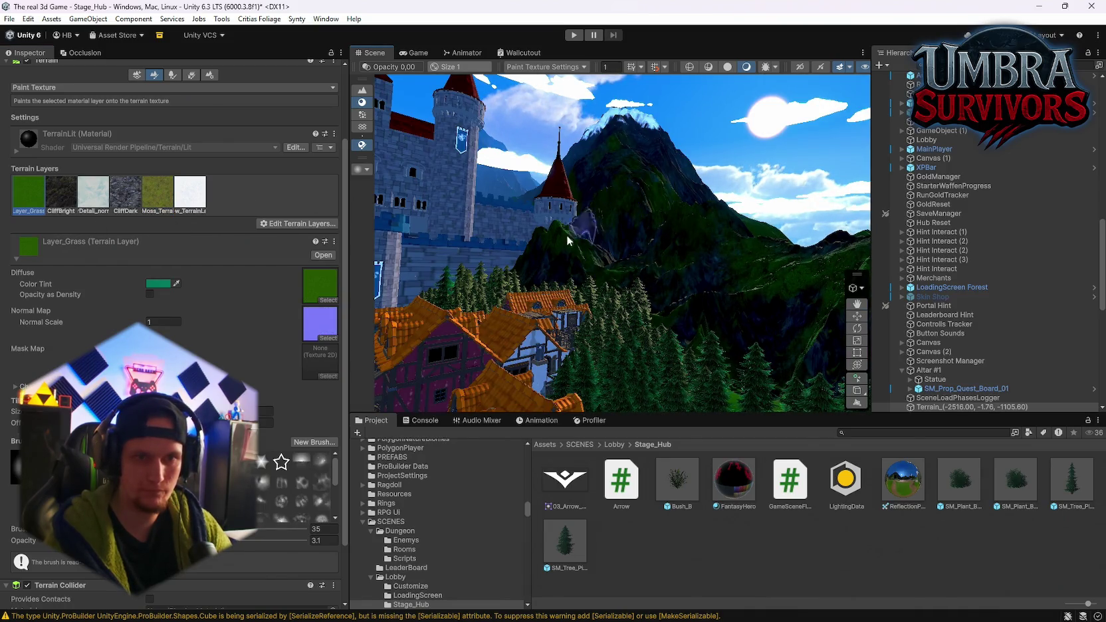
# Switch the paint layer from CliffDark to CliffBright and select the terrain tile under the slope.
pyautogui.moveTo(566, 235); pyautogui.dragTo(508, 222)
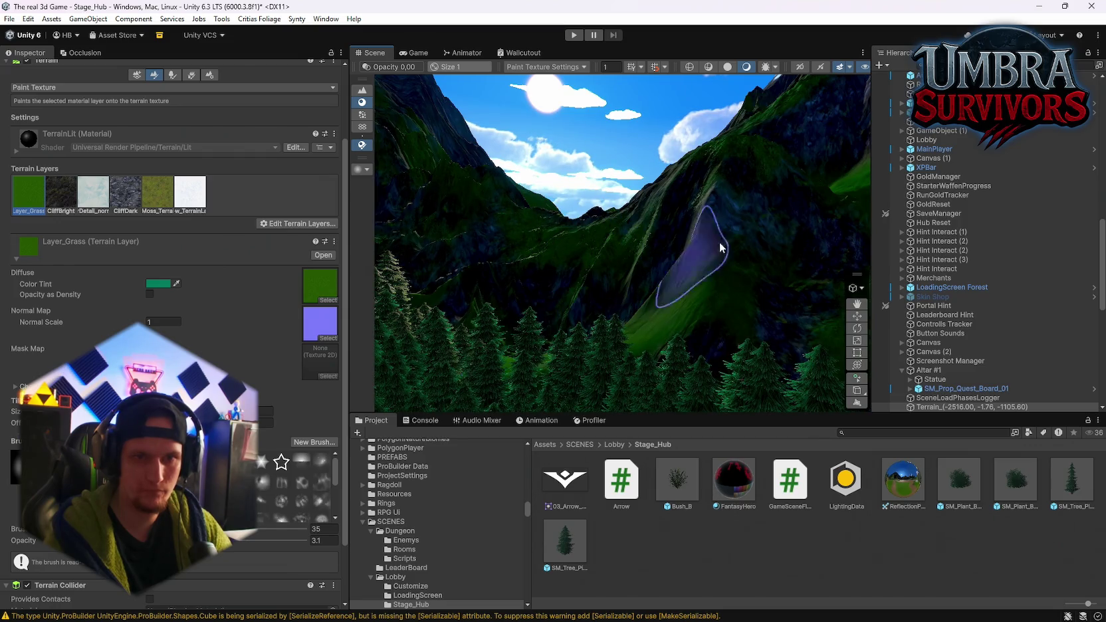
pyautogui.moveTo(737, 151); pyautogui.dragTo(680, 196)
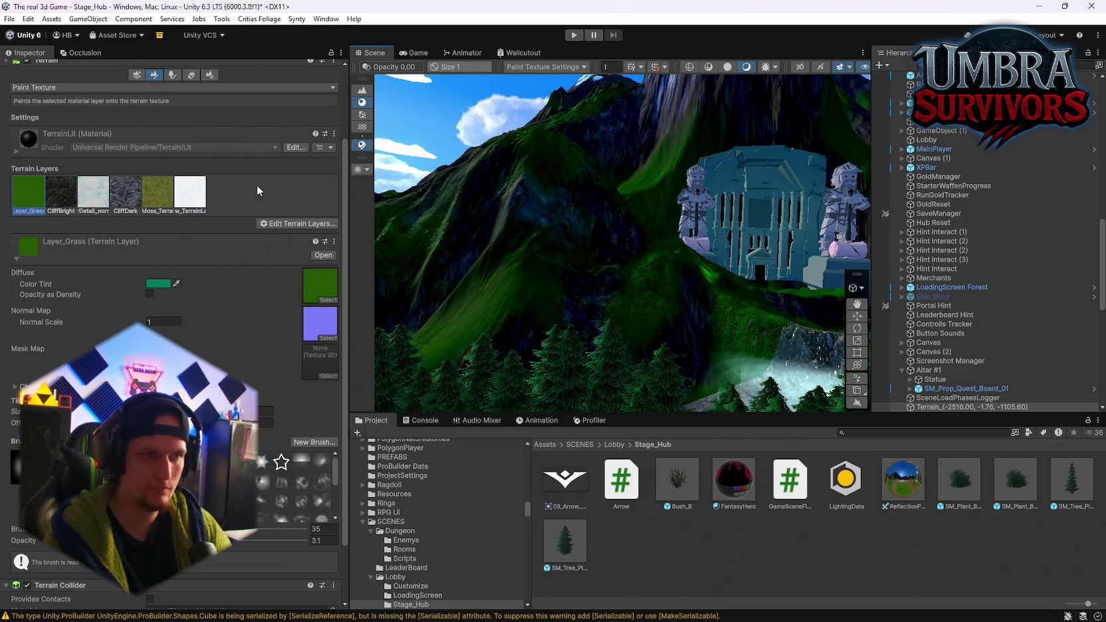
pyautogui.click(130, 197)
pyautogui.moveTo(635, 187)
pyautogui.mouseDown()
pyautogui.moveTo(712, 211)
pyautogui.moveTo(662, 272)
pyautogui.moveTo(641, 277)
pyautogui.moveTo(647, 259)
pyautogui.moveTo(756, 278)
pyautogui.moveTo(747, 274)
pyautogui.mouseUp()
pyautogui.click(61, 193)
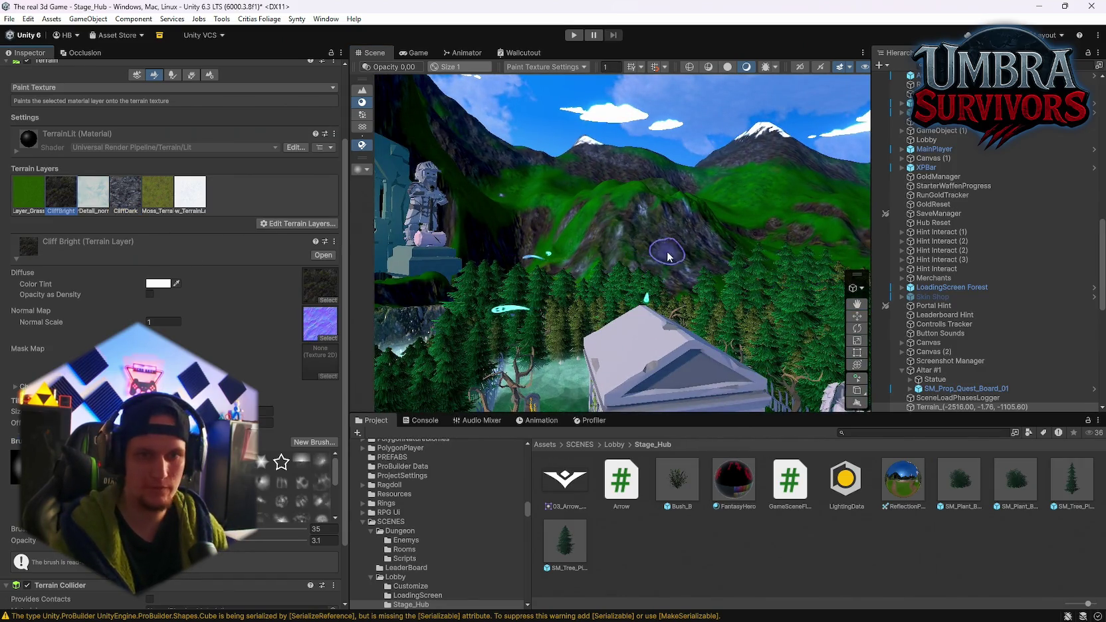
pyautogui.click(668, 256)
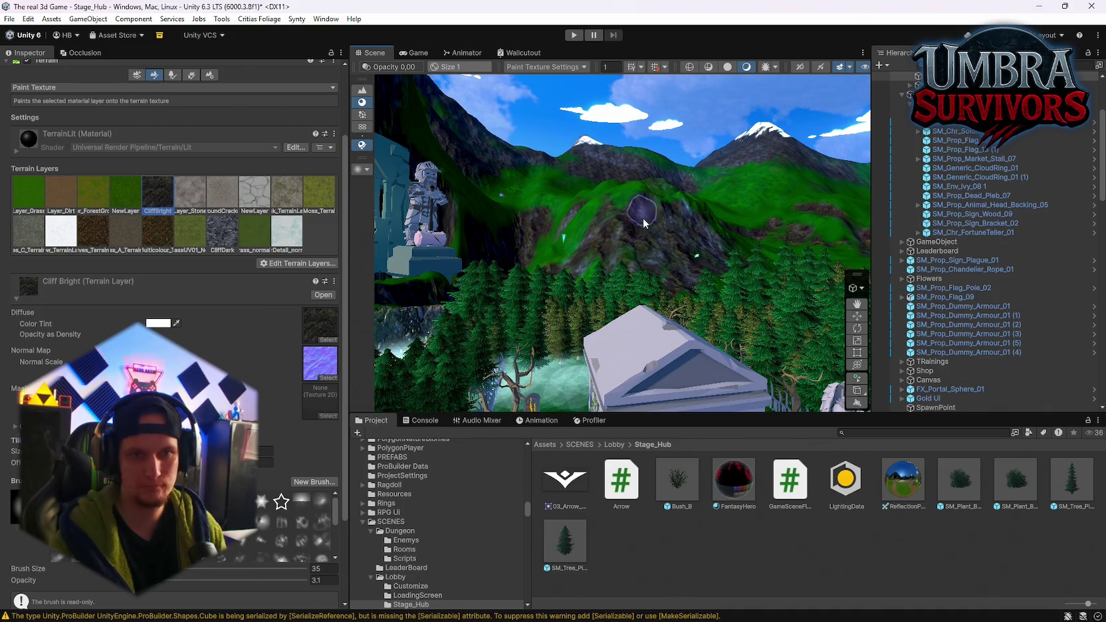
# Fly to the forest path and select the cloud ring SM_Generic_CloudRing_01 (1) in the sky.
pyautogui.press('f')
pyautogui.moveTo(622, 303)
pyautogui.mouseDown()
pyautogui.moveTo(669, 243)
pyautogui.moveTo(678, 193)
pyautogui.mouseUp()
pyautogui.click(700, 299)
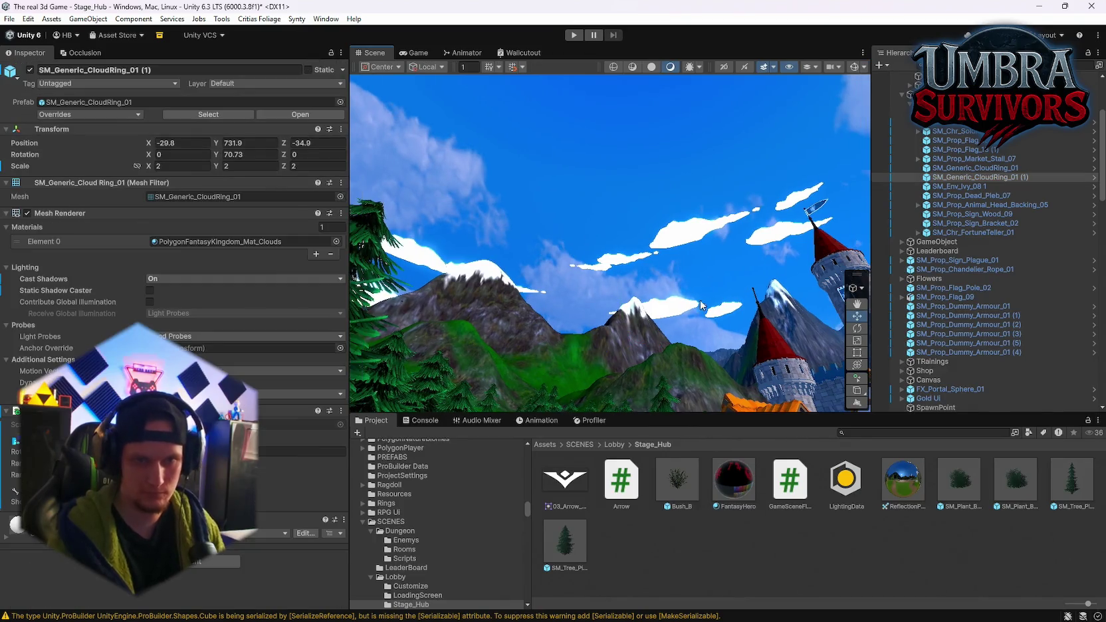
# Delete both cloud ring objects from the scene.
pyautogui.keyDown('ctrl'); pyautogui.click(968, 168); pyautogui.keyUp('ctrl')
pyautogui.press('Delete')
pyautogui.moveTo(664, 259)
pyautogui.mouseDown()
pyautogui.moveTo(733, 261)
pyautogui.moveTo(757, 246)
pyautogui.mouseUp()
pyautogui.scroll(5, 984, 232)
# Select the Weather object and look through its Sky module settings.
pyautogui.click(917, 85)
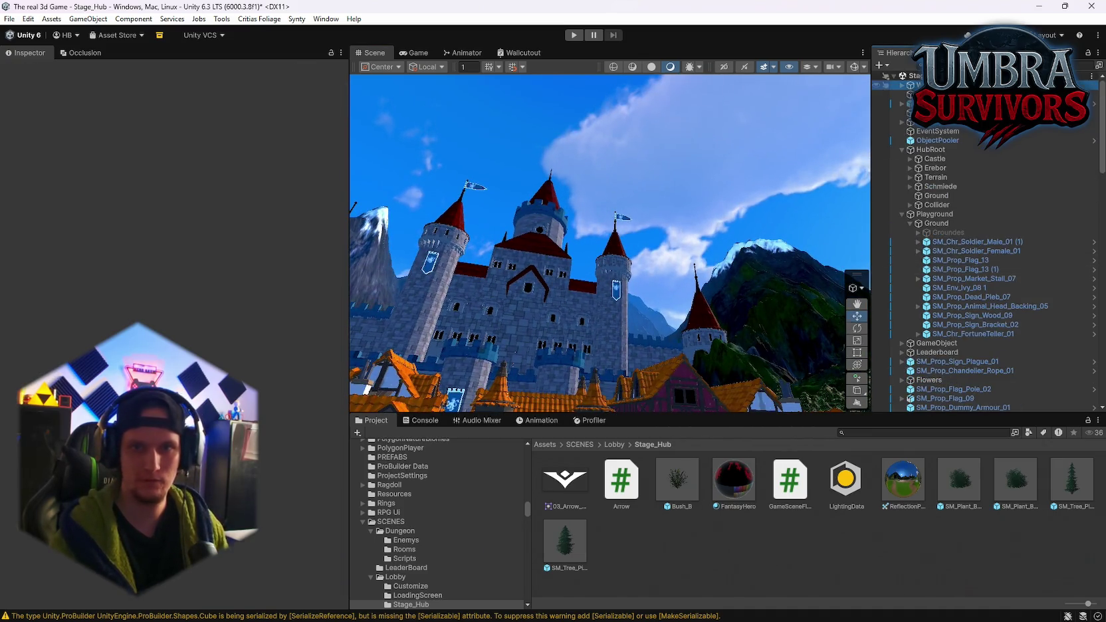
pyautogui.scroll(-10, 268, 361)
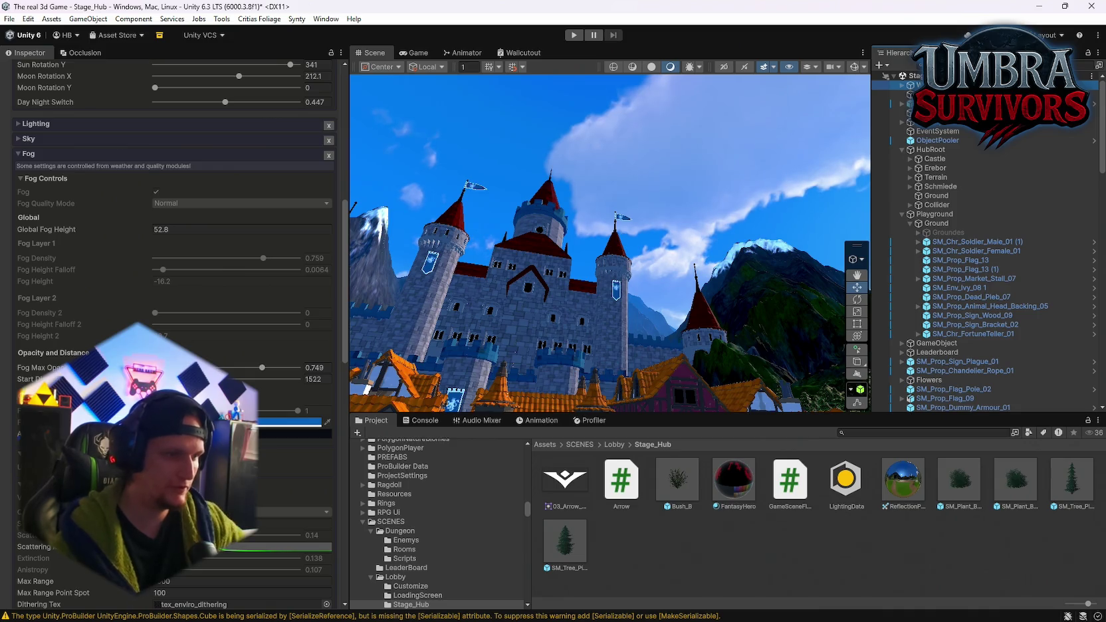
pyautogui.scroll(-15, 174, 333)
pyautogui.scroll(10, 256, 470)
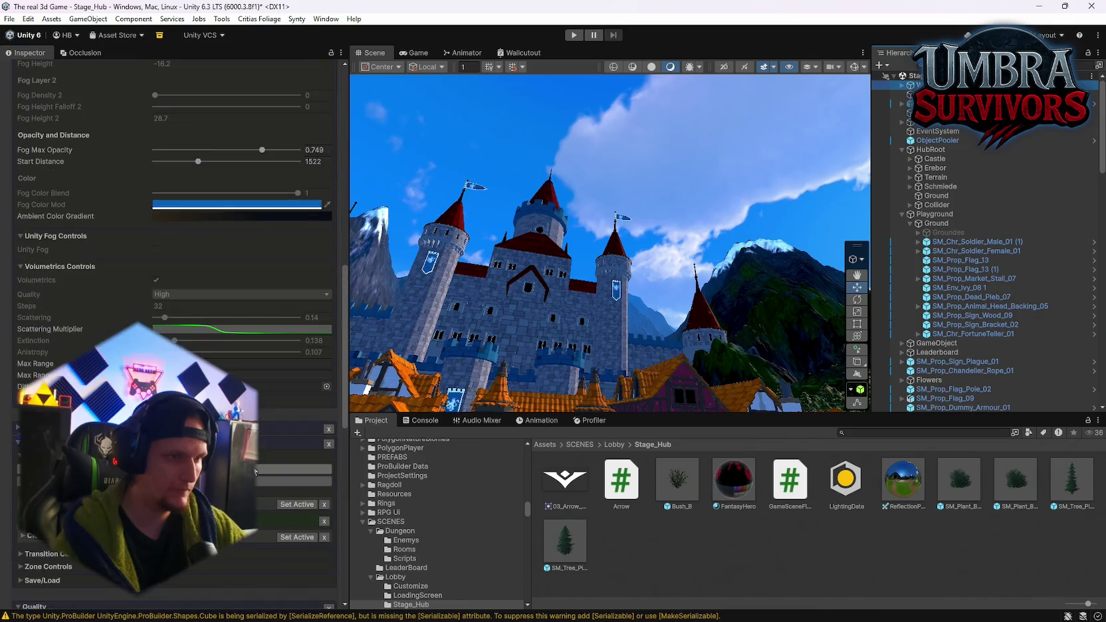
pyautogui.scroll(8, 256, 470)
pyautogui.scroll(3, 174, 266)
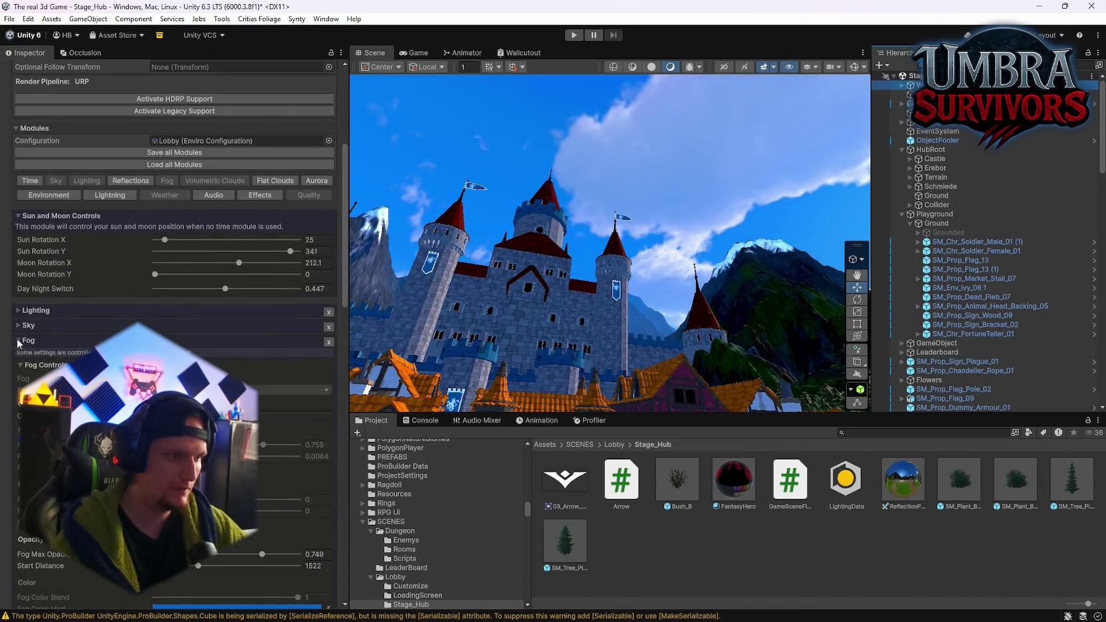
pyautogui.click(28, 169)
pyautogui.scroll(-3, 174, 266)
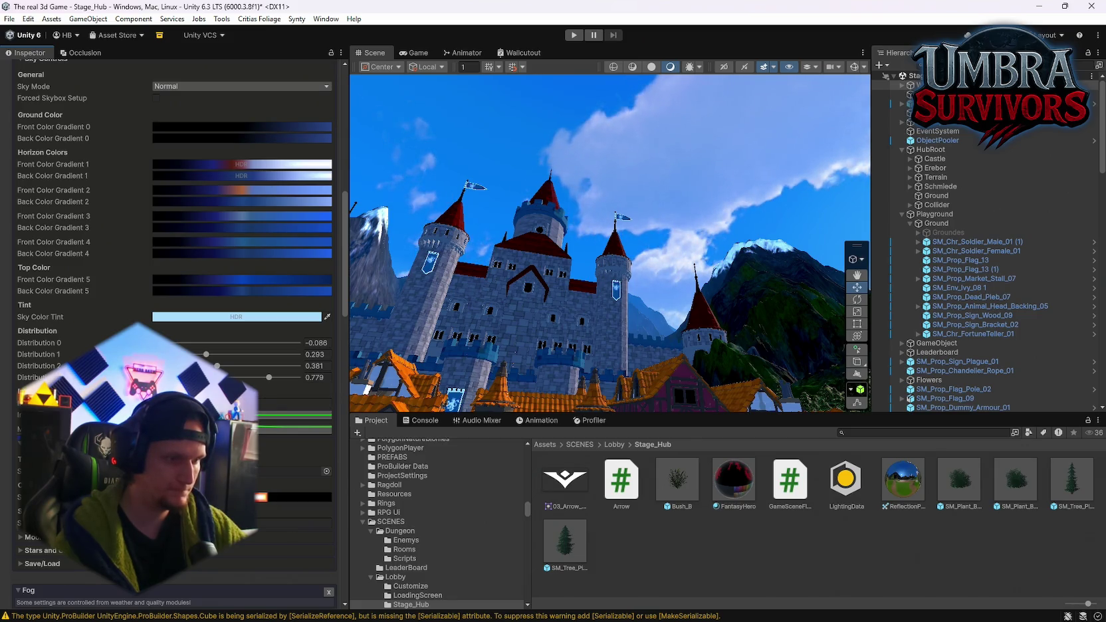
pyautogui.scroll(5, 174, 265)
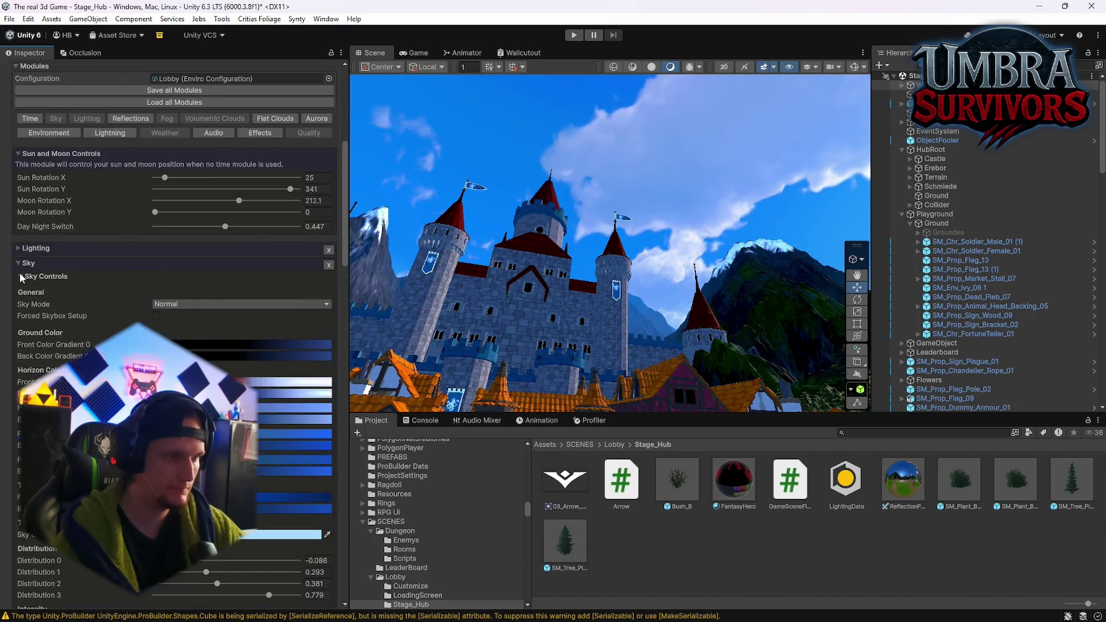
pyautogui.click(21, 265)
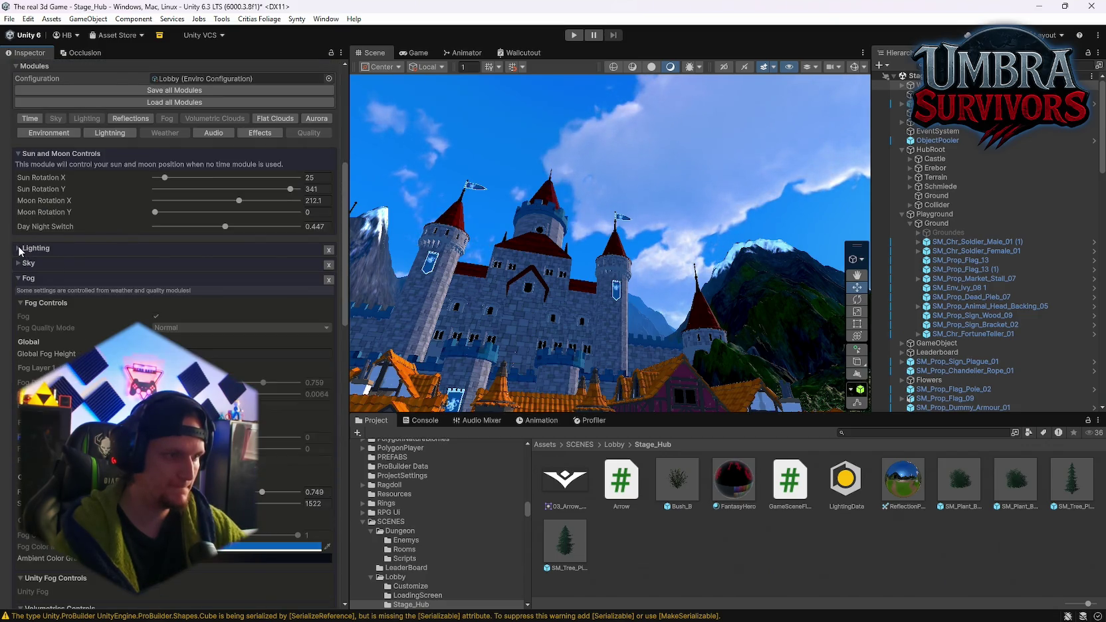
# Collapse Fog and expand Volumetric Clouds > Global Settings on the Weather object.
pyautogui.scroll(-1, 26, 269)
pyautogui.click(20, 247)
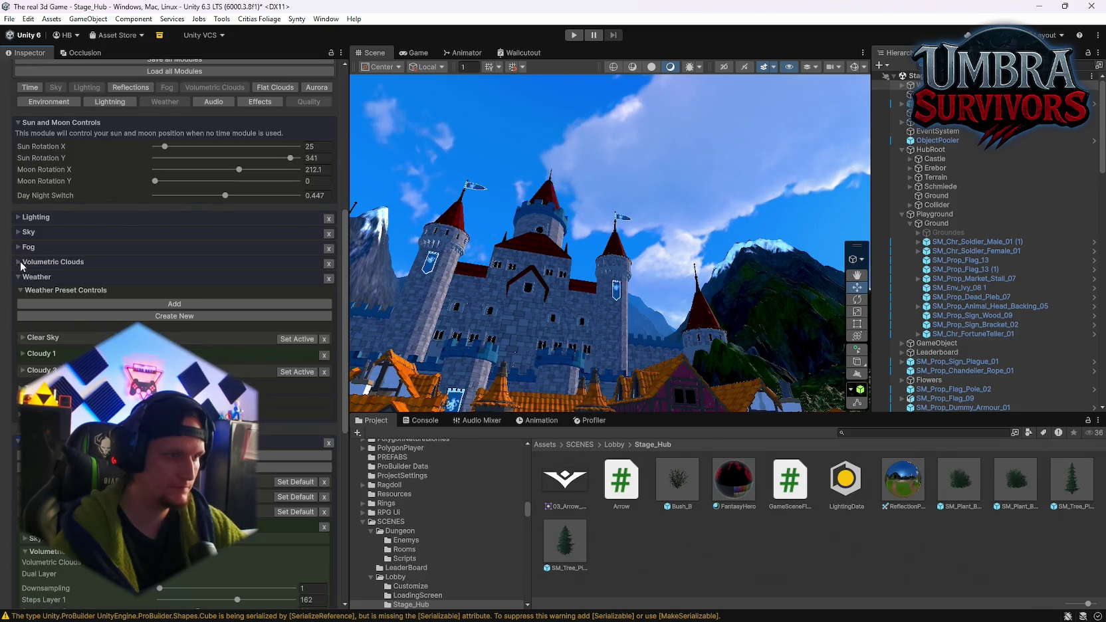
pyautogui.click(21, 264)
pyautogui.scroll(-2, 39, 281)
pyautogui.click(20, 230)
pyautogui.scroll(-4, 93, 292)
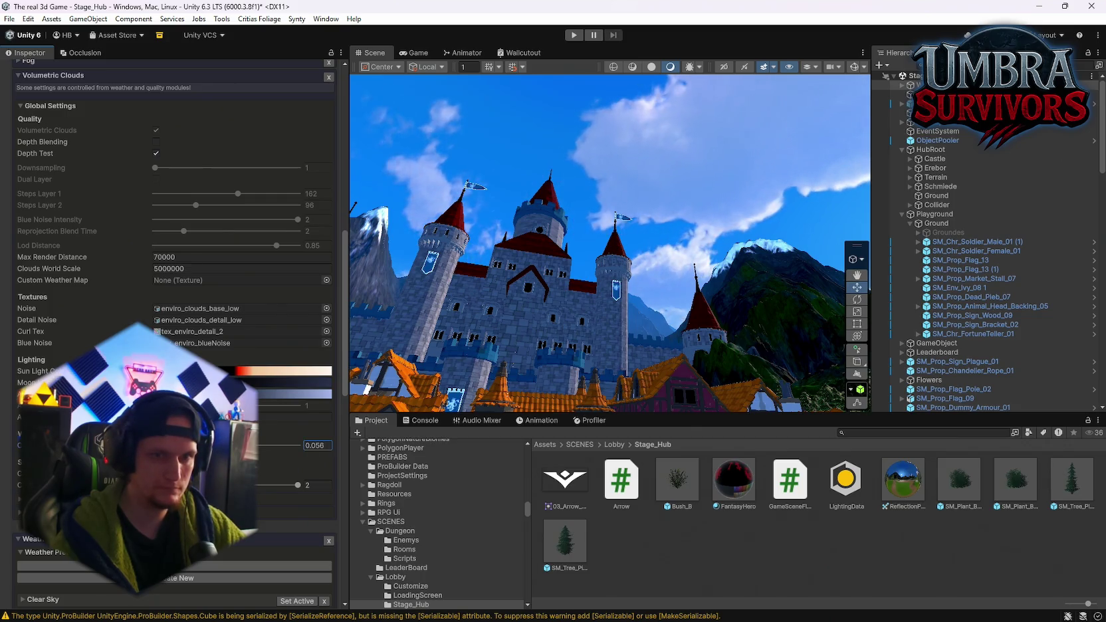
pyautogui.moveTo(638, 312)
pyautogui.mouseDown()
pyautogui.moveTo(702, 307)
pyautogui.moveTo(671, 352)
pyautogui.mouseUp()
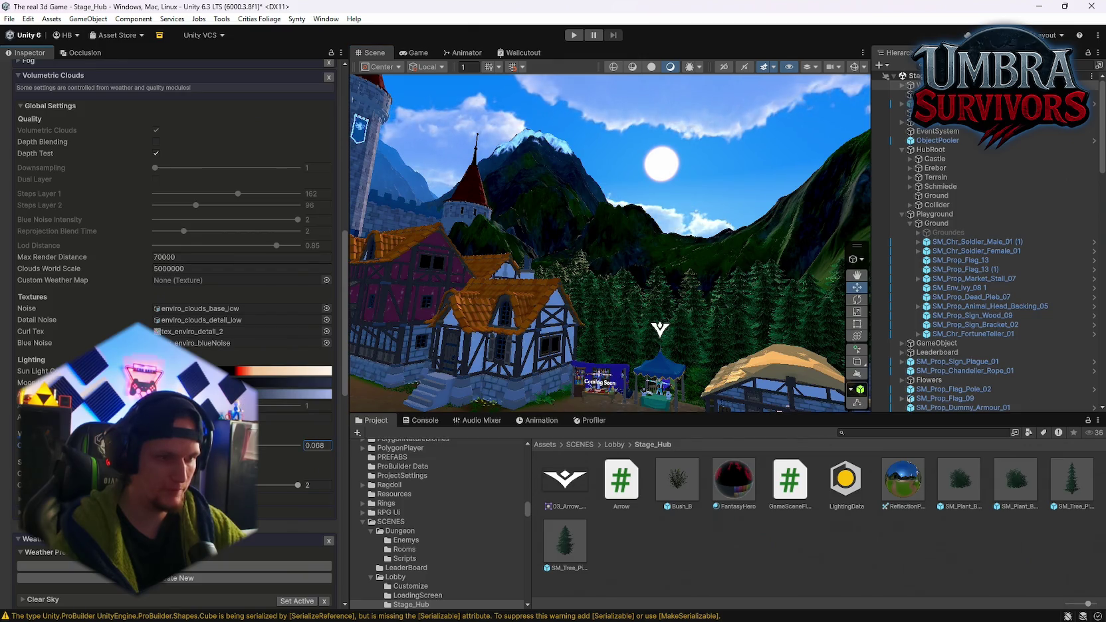
pyautogui.moveTo(437, 330)
pyautogui.mouseDown()
pyautogui.moveTo(478, 324)
pyautogui.moveTo(686, 235)
pyautogui.moveTo(279, 187)
pyautogui.moveTo(279, 481)
pyautogui.moveTo(598, 266)
pyautogui.mouseUp()
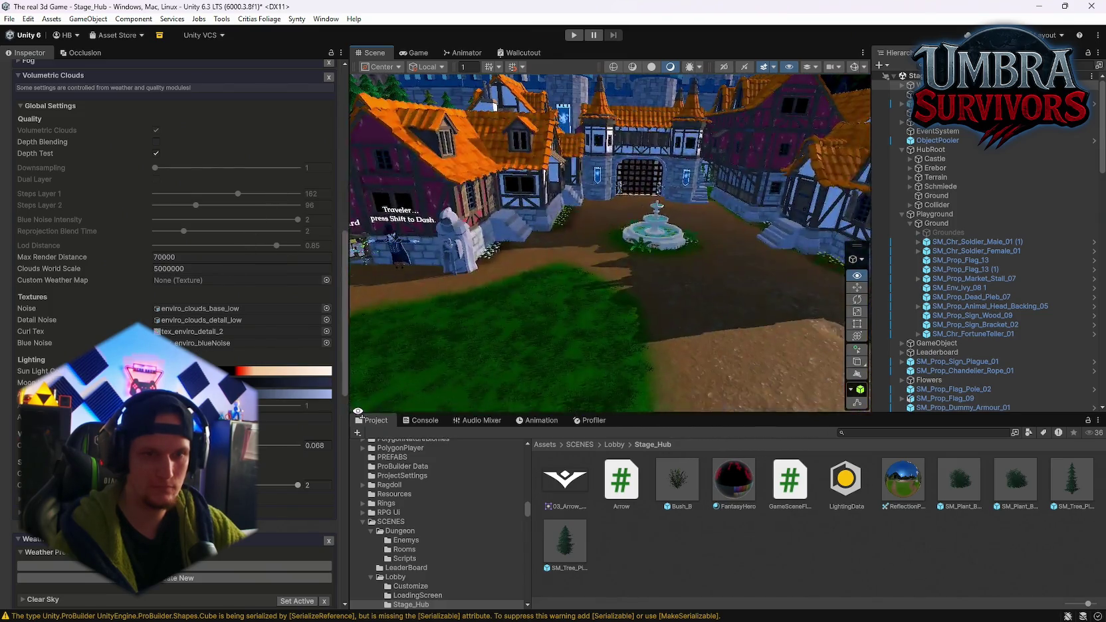
pyautogui.moveTo(410, 338); pyautogui.dragTo(725, 166)
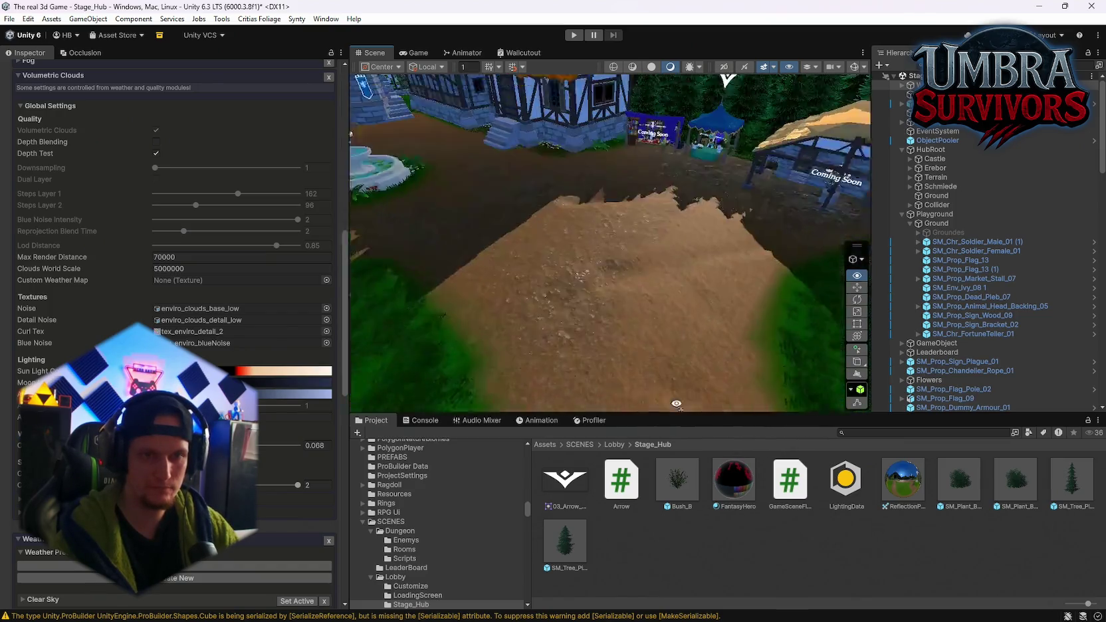
pyautogui.moveTo(712, 234)
pyautogui.mouseDown()
pyautogui.moveTo(718, 319)
pyautogui.moveTo(729, 224)
pyautogui.mouseUp()
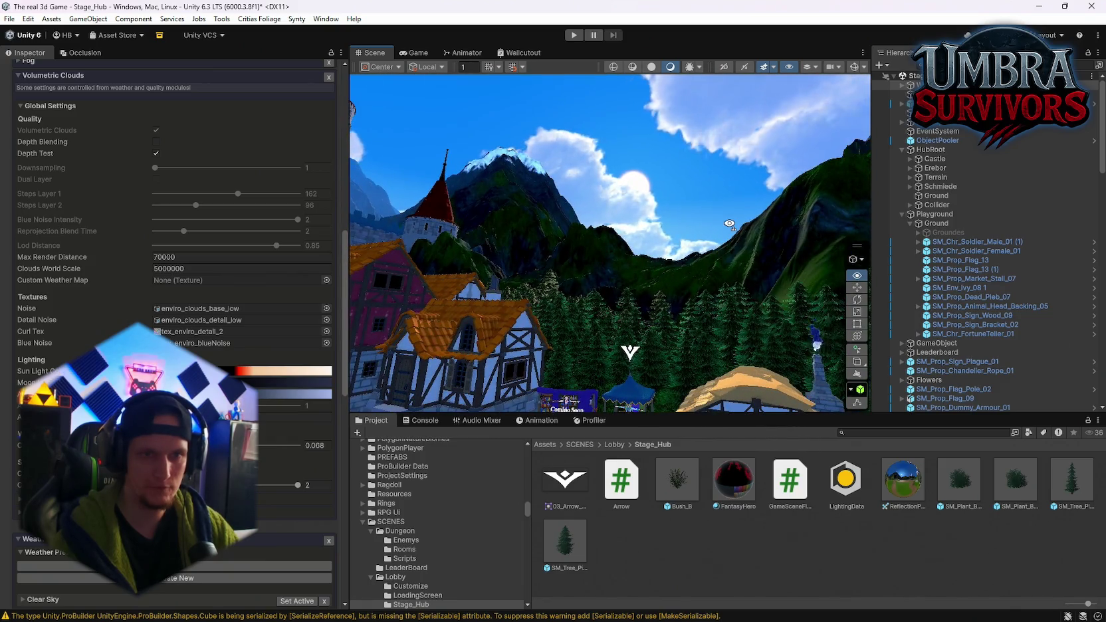
pyautogui.moveTo(565, 211)
pyautogui.mouseDown()
pyautogui.moveTo(505, 216)
pyautogui.moveTo(532, 219)
pyautogui.mouseUp()
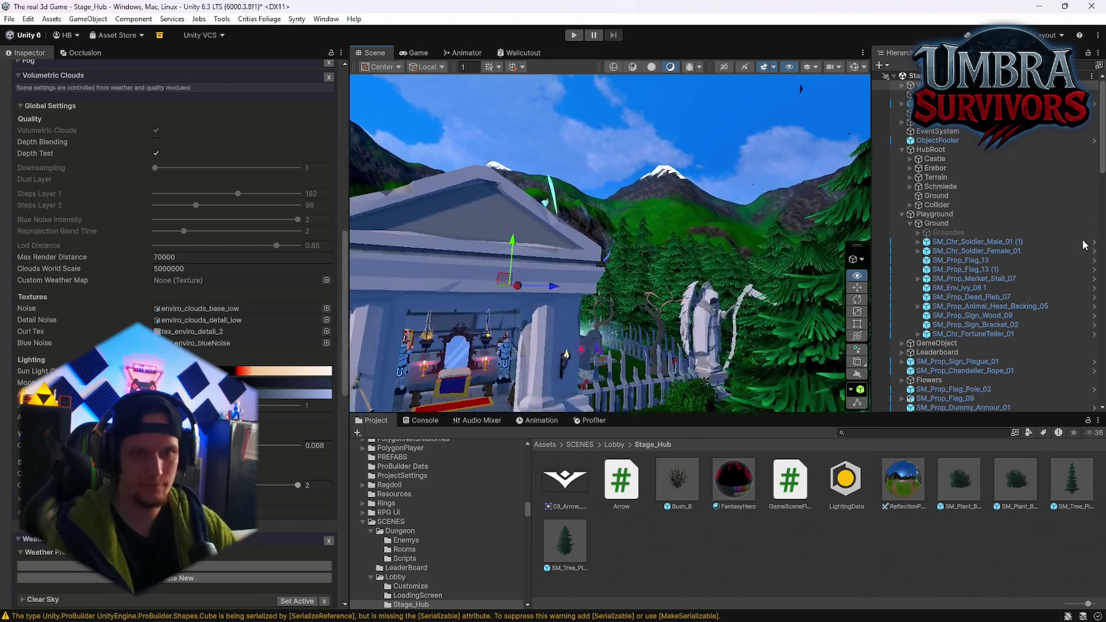
pyautogui.moveTo(996, 243)
pyautogui.mouseDown()
pyautogui.moveTo(753, 234)
pyautogui.moveTo(698, 206)
pyautogui.mouseUp()
# Save the project with File > Save Project.
pyautogui.click(10, 18)
pyautogui.click(10, 19)
pyautogui.click(9, 19)
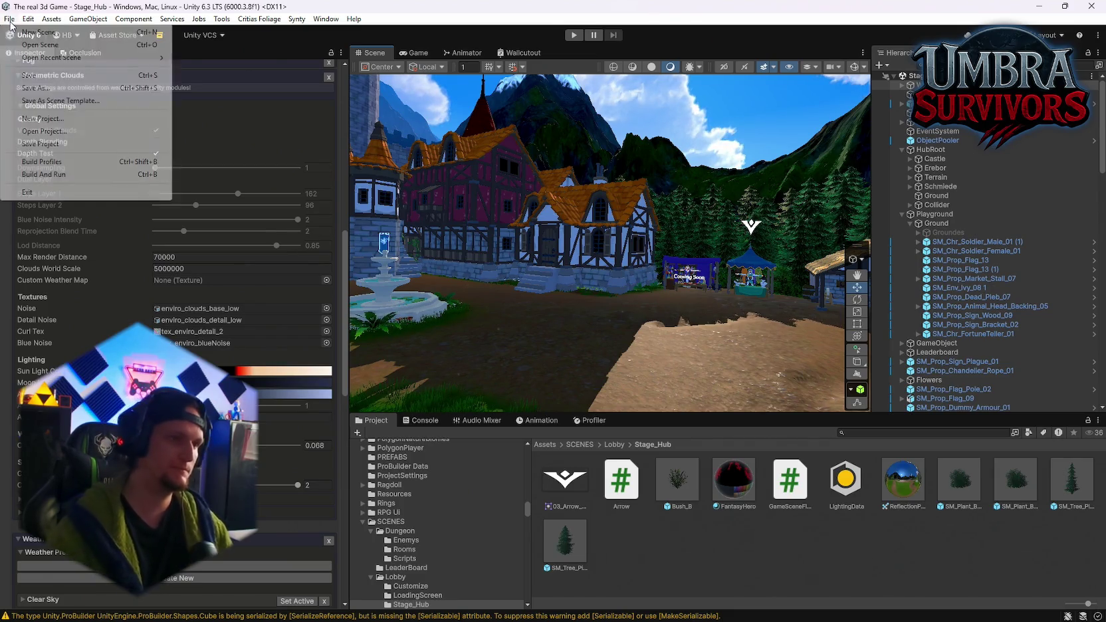
pyautogui.click(43, 144)
# Open the Stage_Forest scene from File > Open Recent Scene.
pyautogui.click(9, 19)
pyautogui.moveTo(36, 60)
pyautogui.click(272, 73)
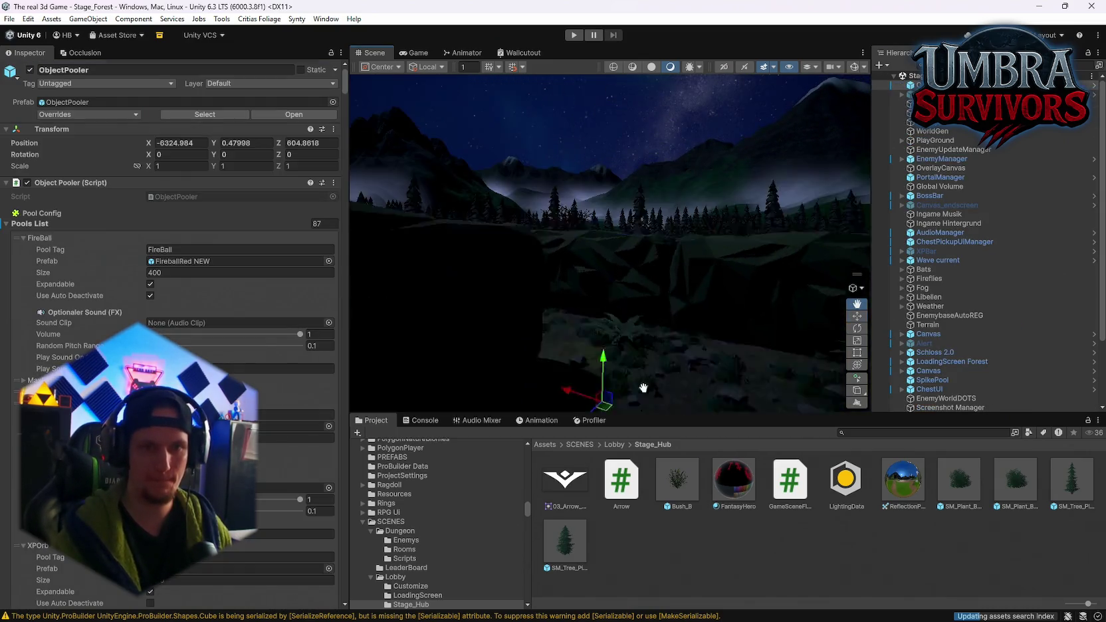
# Survey the maze, selecting the eight generated Terrain_ tiles and the FX_Fog_01 (5) object.
pyautogui.moveTo(506, 263)
pyautogui.mouseDown()
pyautogui.moveTo(709, 287)
pyautogui.moveTo(631, 272)
pyautogui.moveTo(593, 295)
pyautogui.mouseUp()
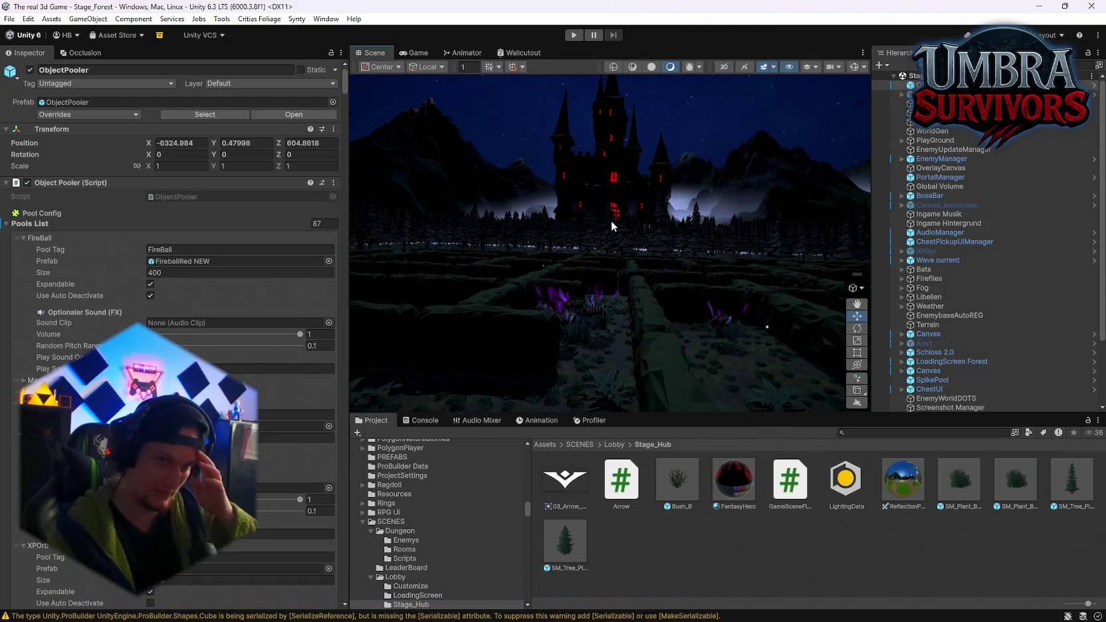
pyautogui.moveTo(601, 241)
pyautogui.mouseDown()
pyautogui.moveTo(623, 180)
pyautogui.moveTo(600, 256)
pyautogui.moveTo(741, 276)
pyautogui.mouseUp()
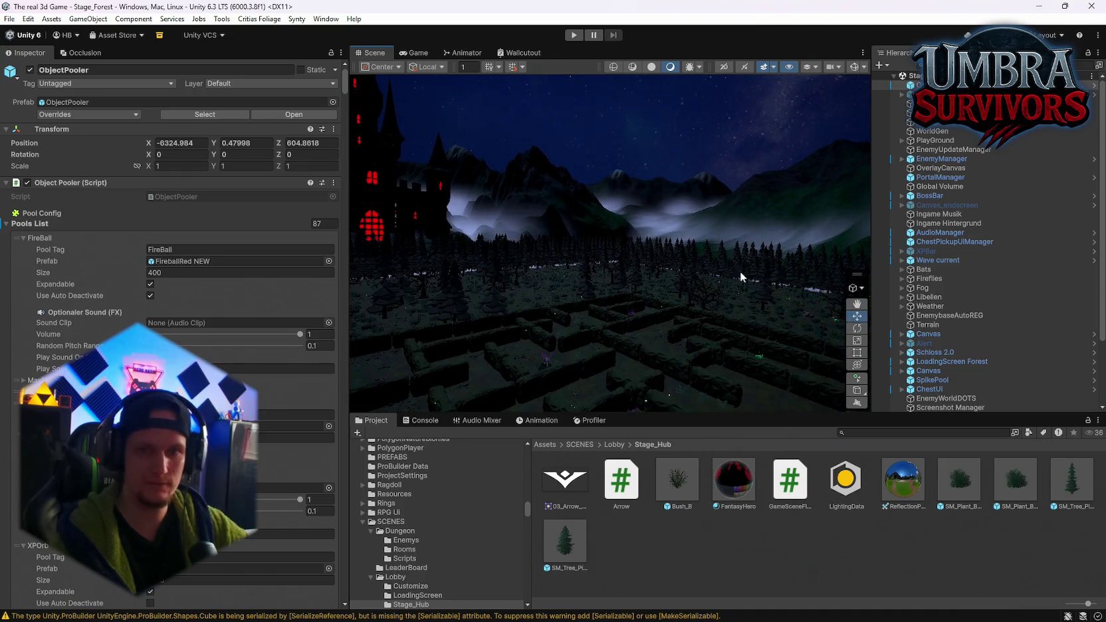
pyautogui.scroll(-3, 946, 285)
pyautogui.click(950, 342)
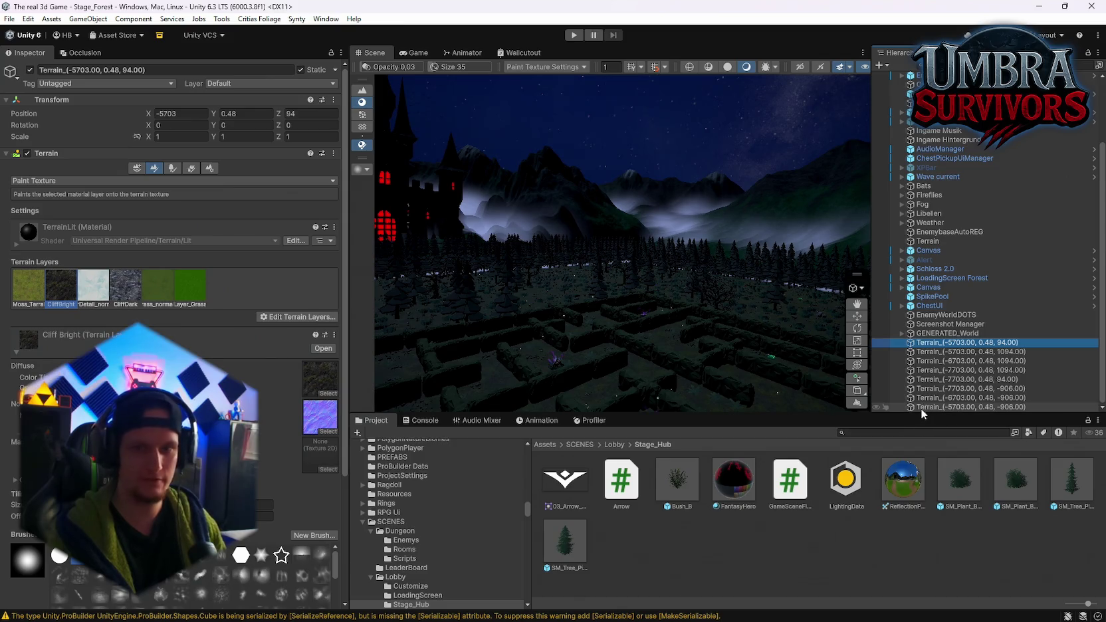
pyautogui.keyDown('shift'); pyautogui.click(919, 407); pyautogui.keyUp('shift')
pyautogui.click(735, 201)
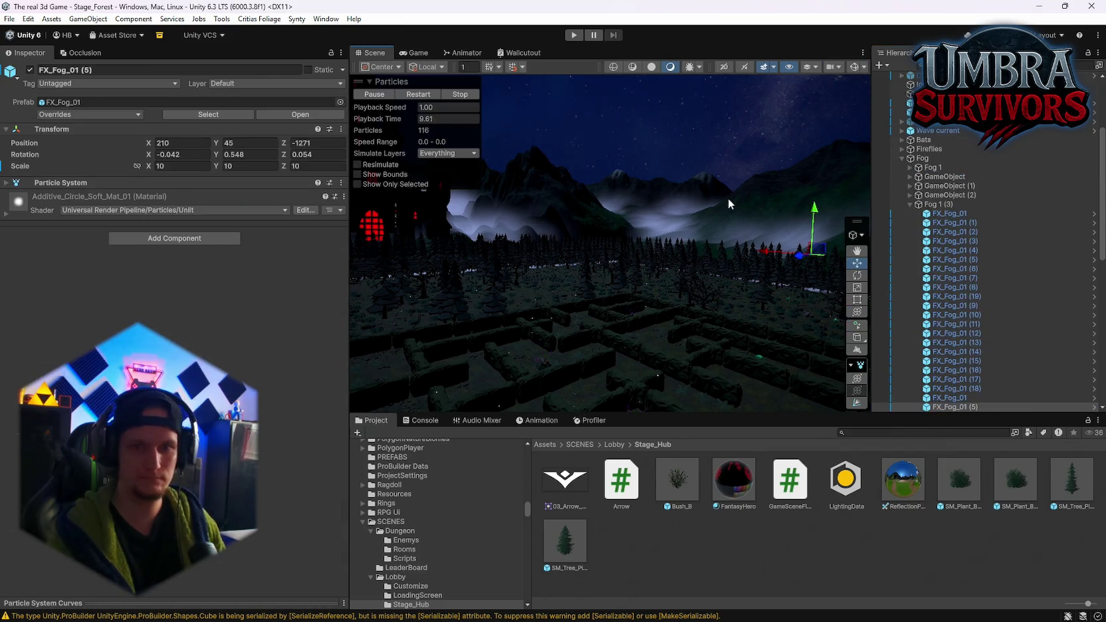
pyautogui.moveTo(727, 198); pyautogui.dragTo(591, 193)
pyautogui.click(9, 18)
# Back in Stage_Hub, mark all 38 SM_Plant_Bush_Leaves_03 bushes as Static.
pyautogui.moveTo(28, 58)
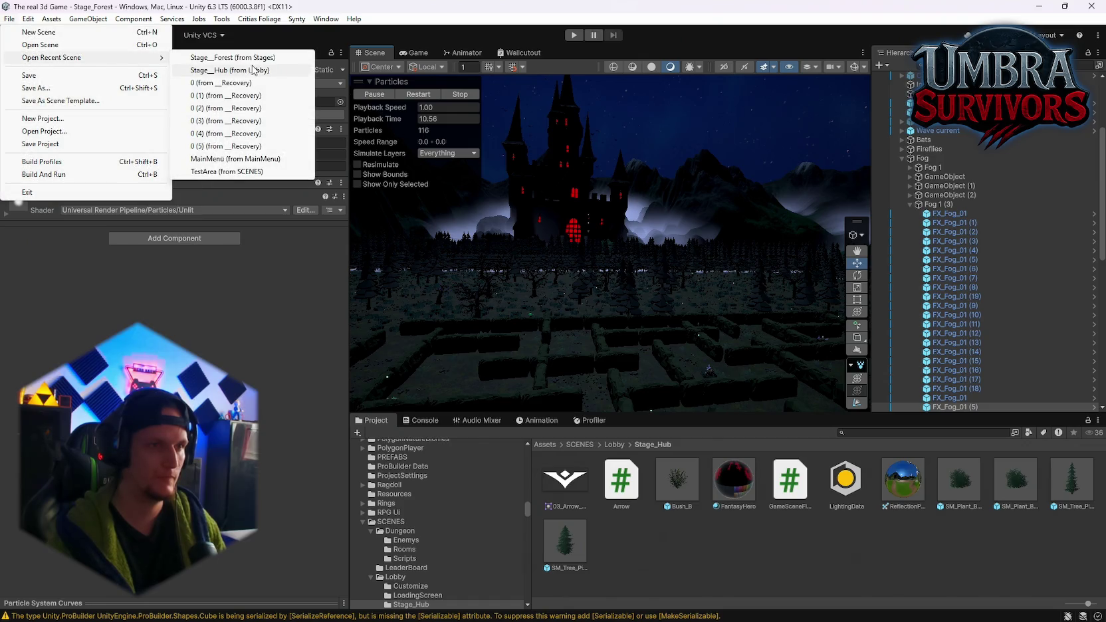
pyautogui.click(252, 72)
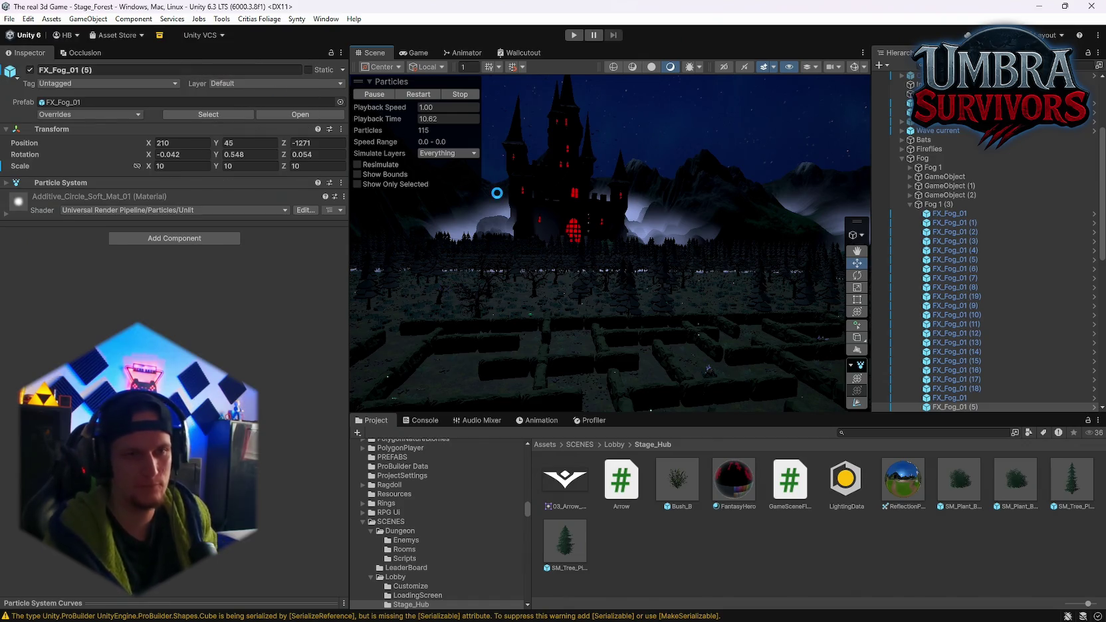
pyautogui.scroll(-6, 953, 305)
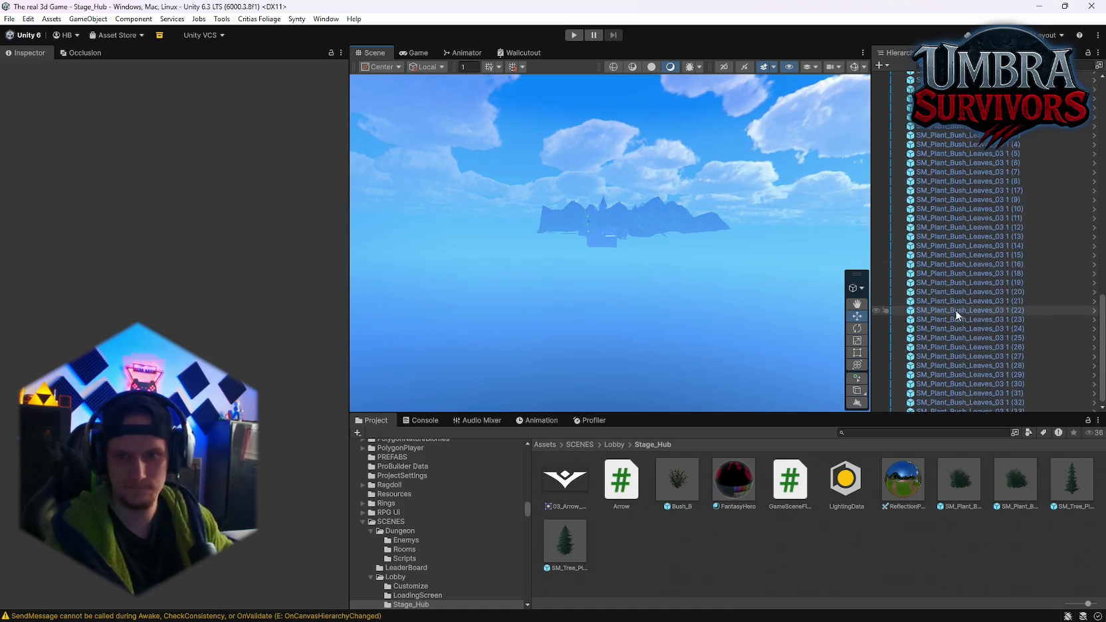
pyautogui.click(921, 241)
pyautogui.scroll(-5, 946, 302)
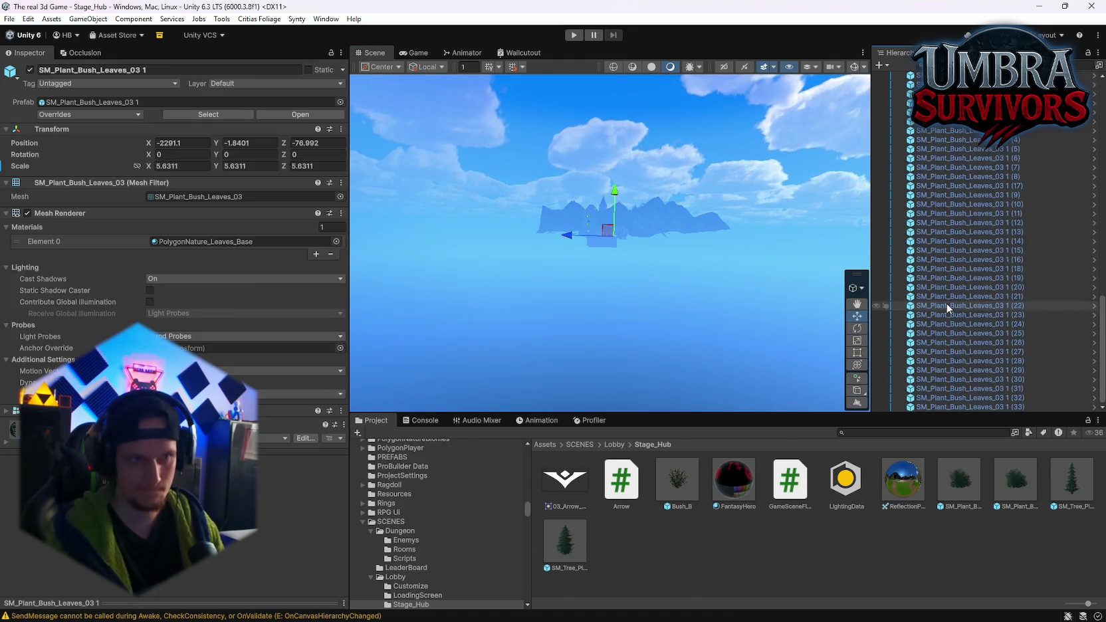
pyautogui.keyDown('shift'); pyautogui.click(970, 407); pyautogui.keyUp('shift')
pyautogui.click(307, 69)
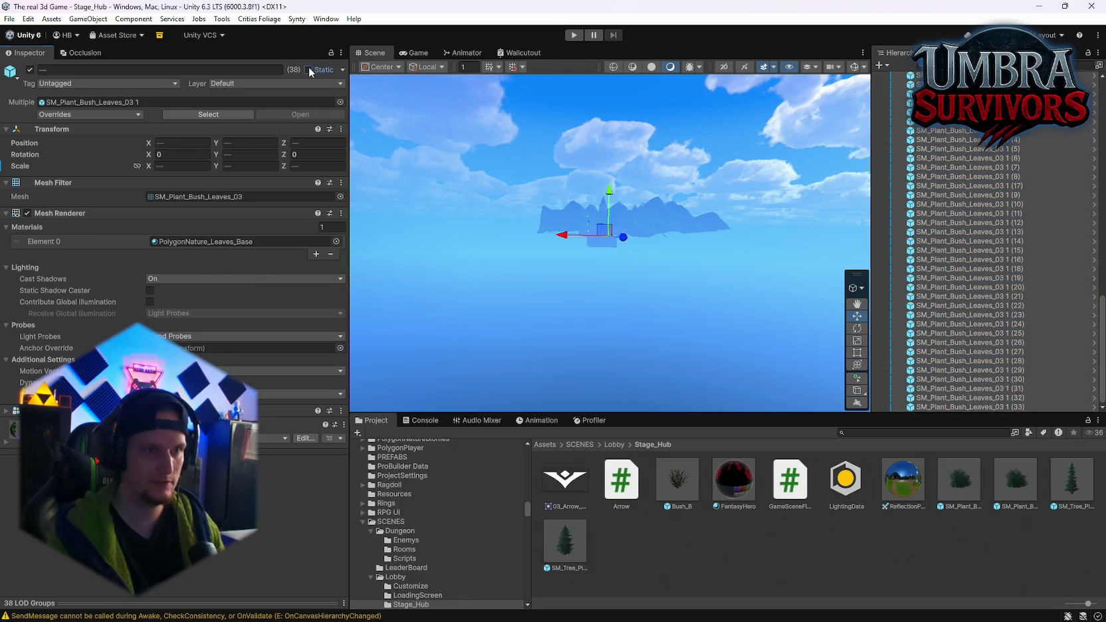
# Select the Terrain_(-2516.00, -1.76, -1105.60) tile.
pyautogui.scroll(7, 936, 279)
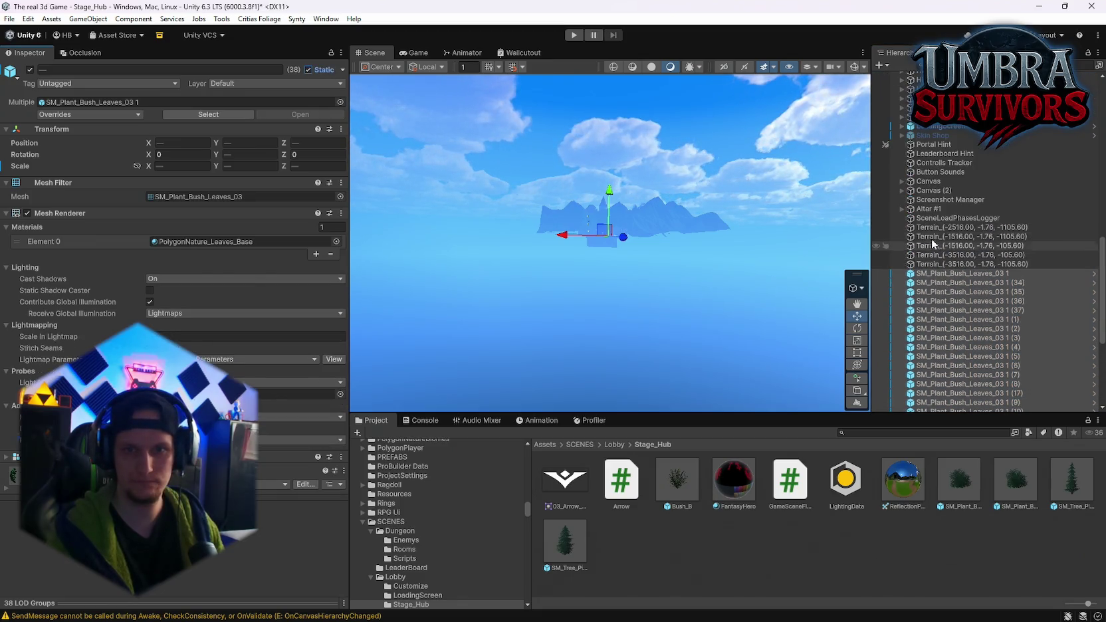
pyautogui.click(950, 227)
pyautogui.scroll(7, 950, 265)
pyautogui.scroll(10, 1014, 255)
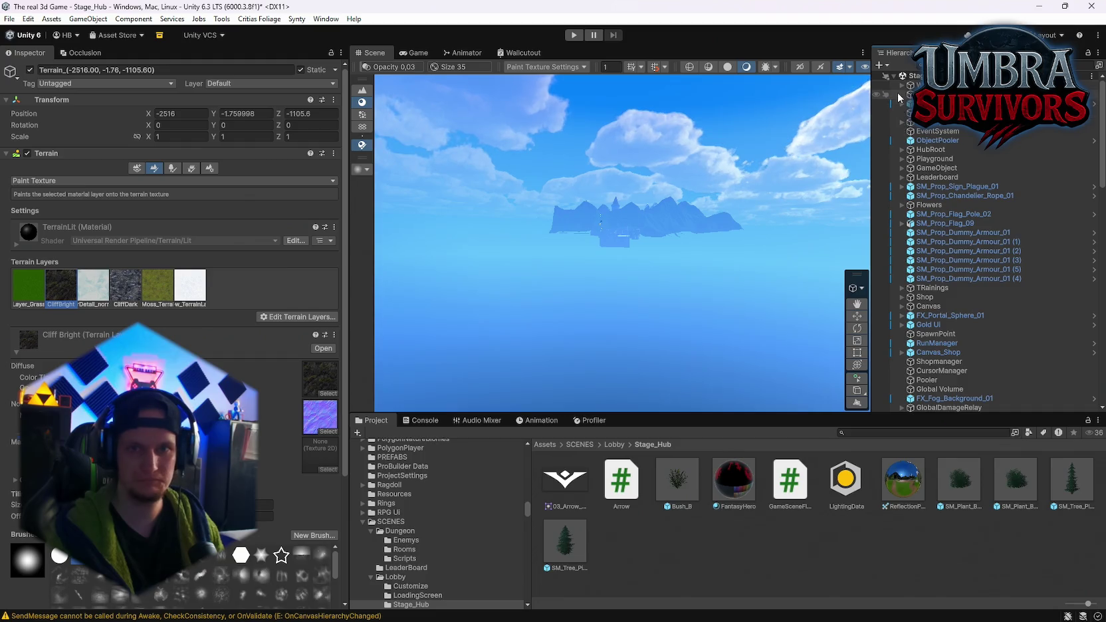
# Expand Playground > Ground and frame its Grounde child in the Scene view.
pyautogui.click(901, 158)
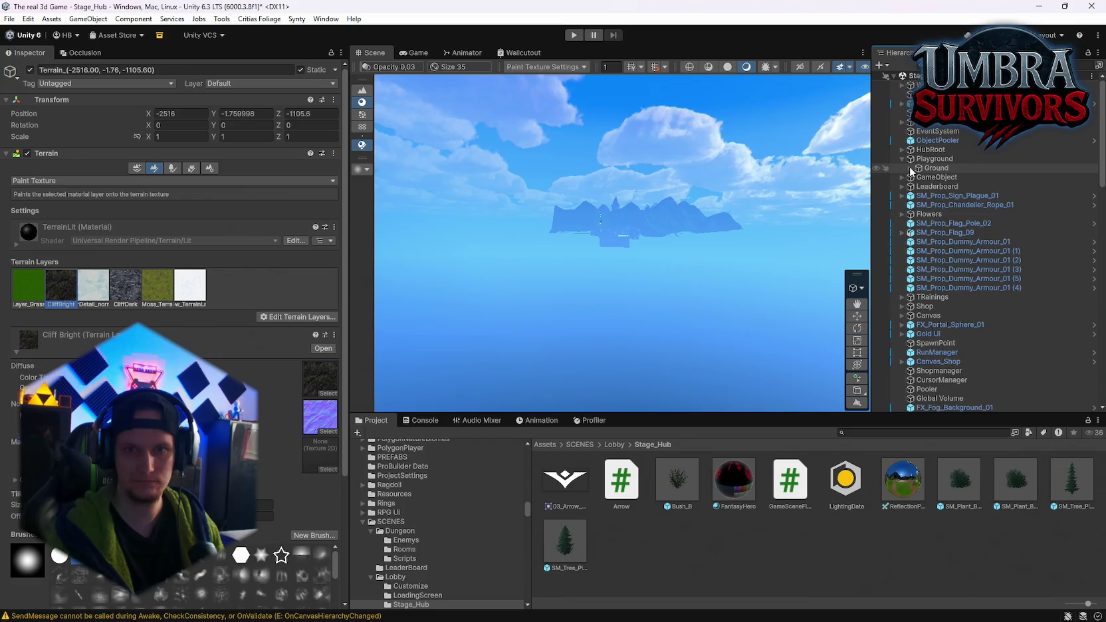
pyautogui.click(910, 169)
pyautogui.doubleClick(936, 176)
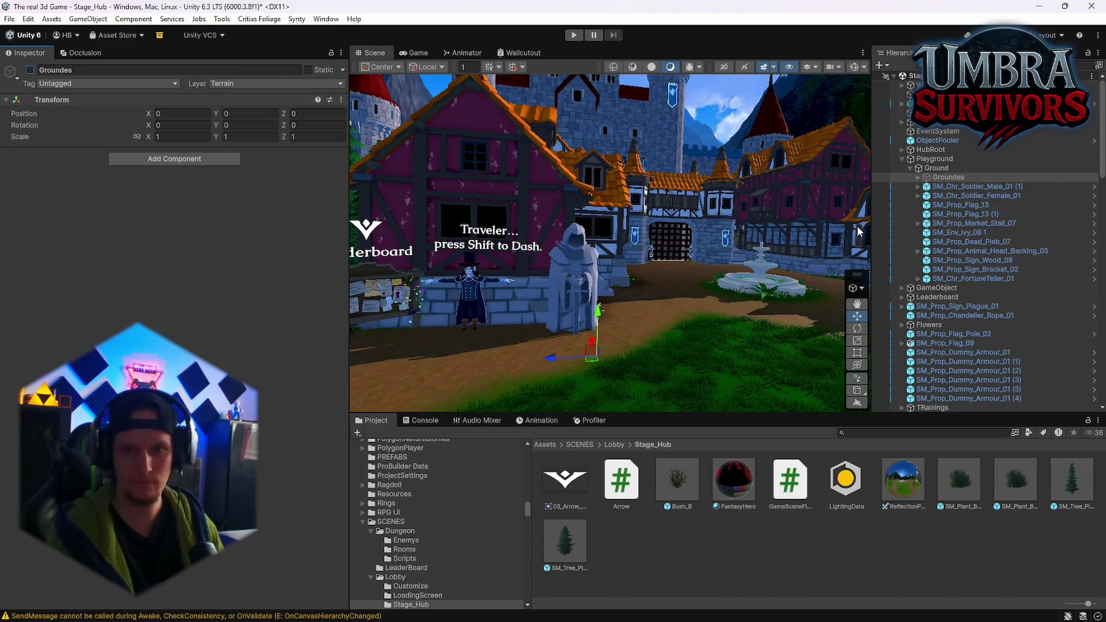
pyautogui.click(902, 160)
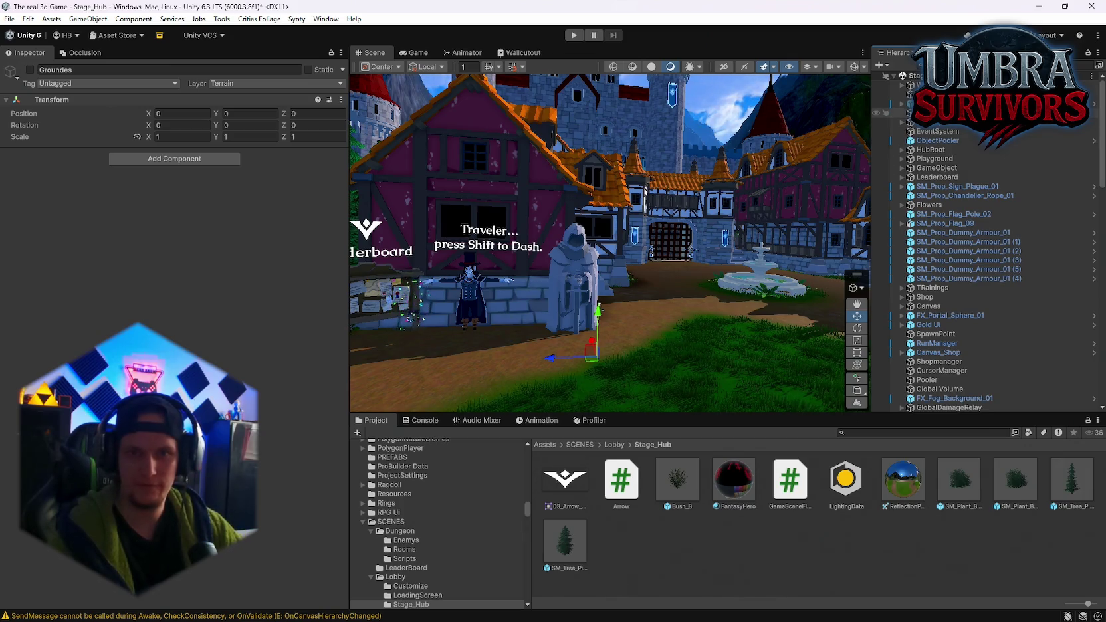
# Search the Hierarchy for 'ground' and frame the Ground terrain, then collapse GameObject.
pyautogui.click(902, 169)
pyautogui.scroll(-5, 947, 221)
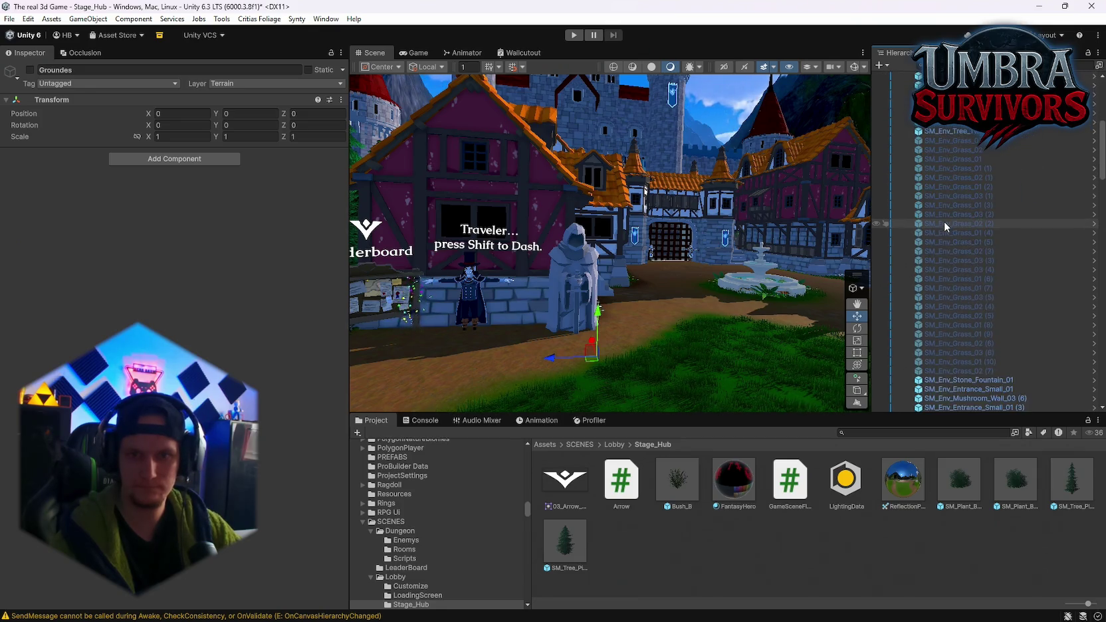
pyautogui.scroll(-10, 950, 226)
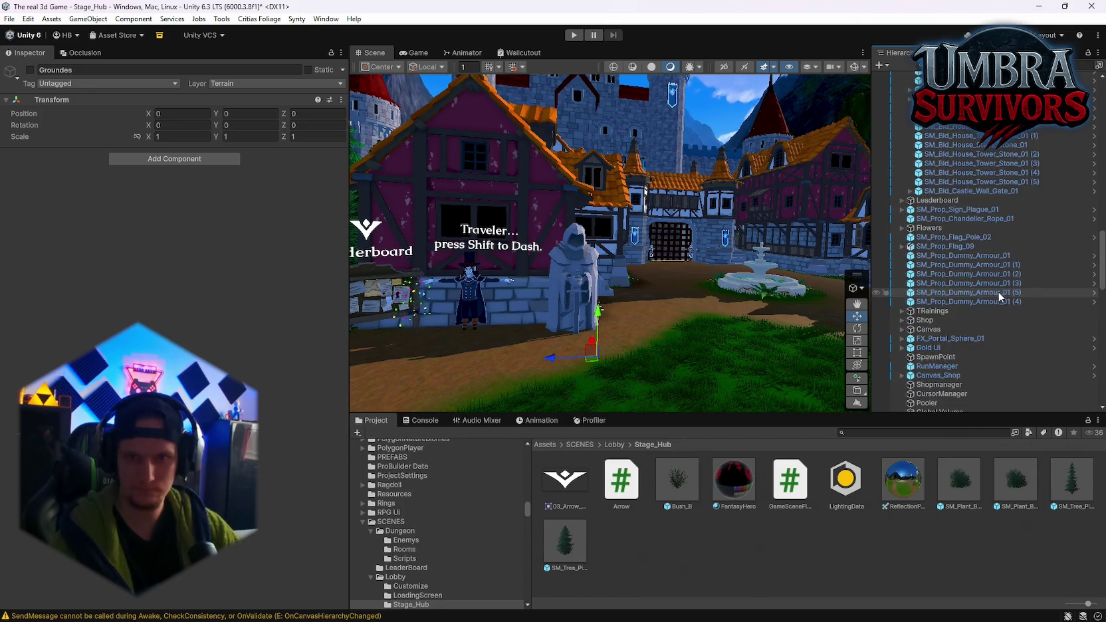
pyautogui.scroll(3, 986, 263)
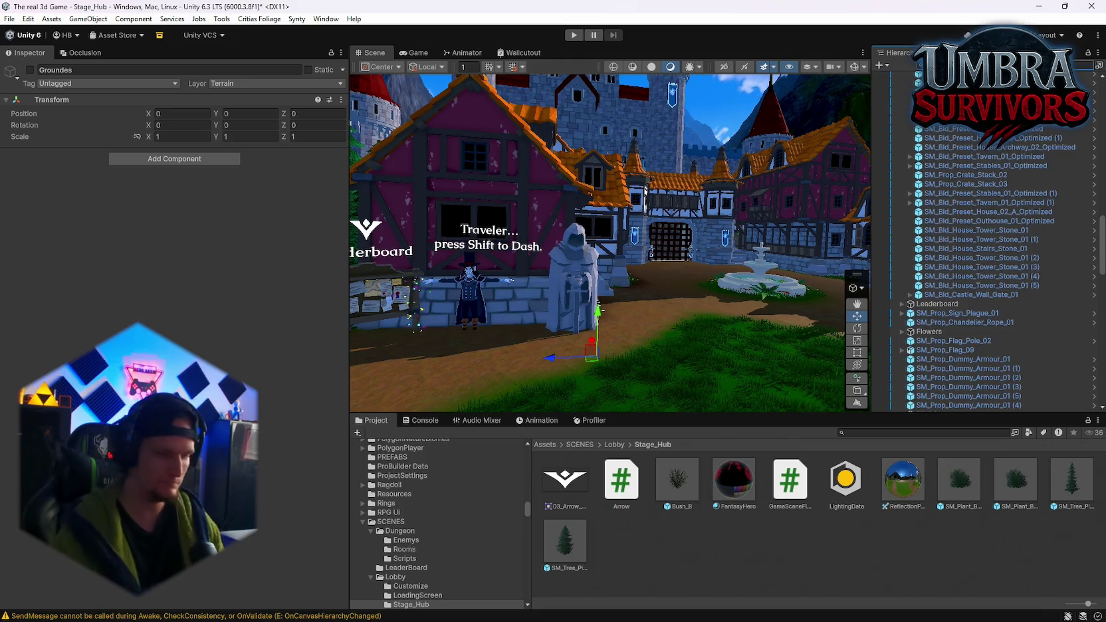
pyautogui.write('ground')
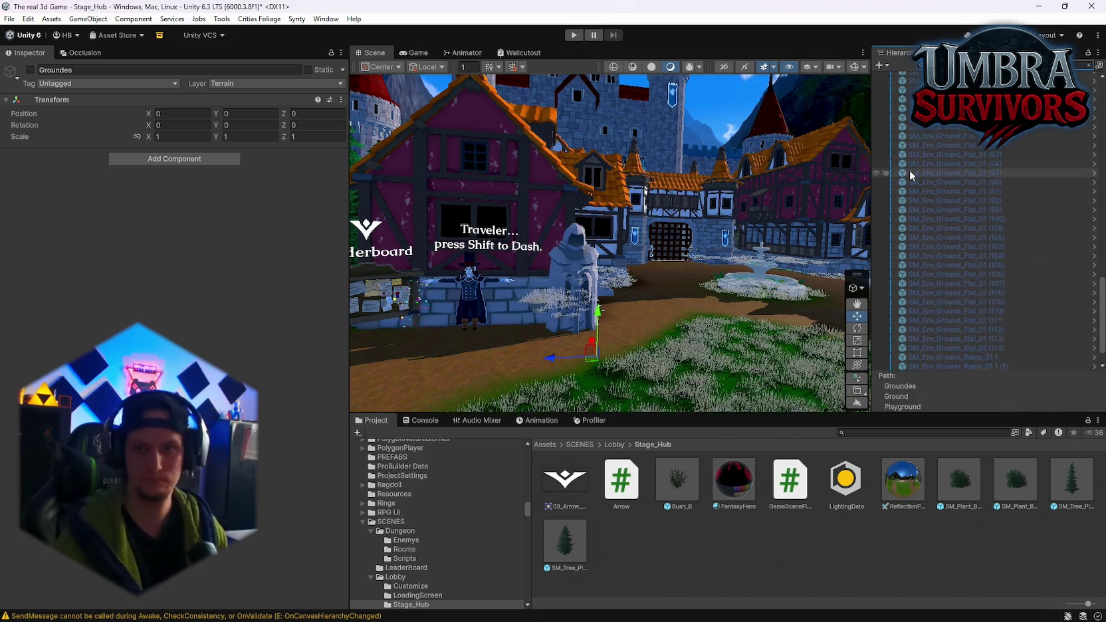
pyautogui.scroll(20, 905, 256)
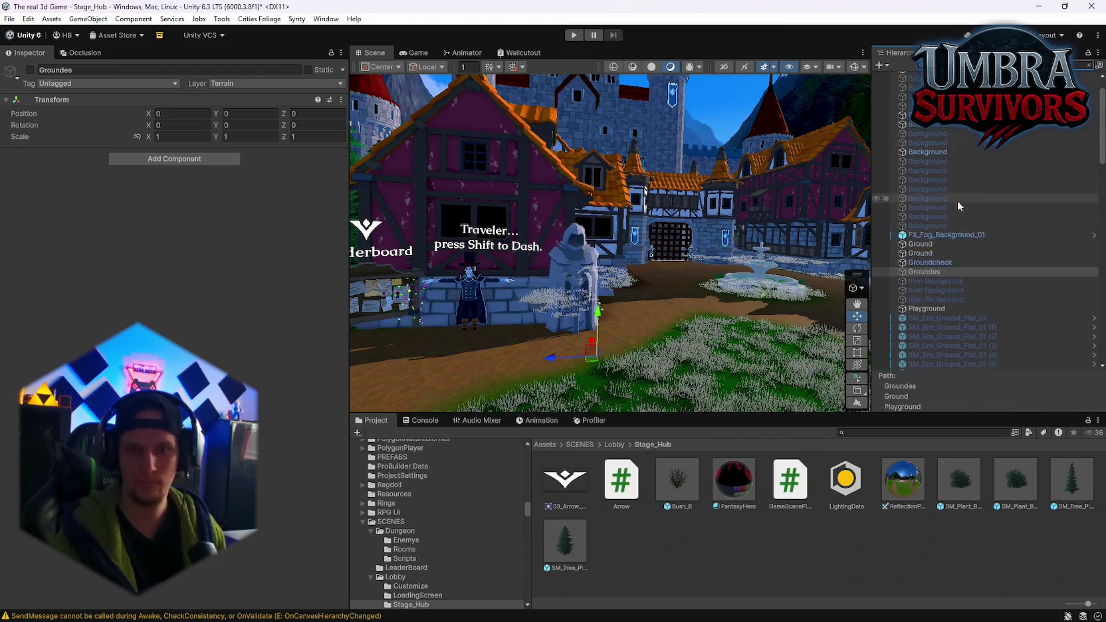
pyautogui.click(923, 218)
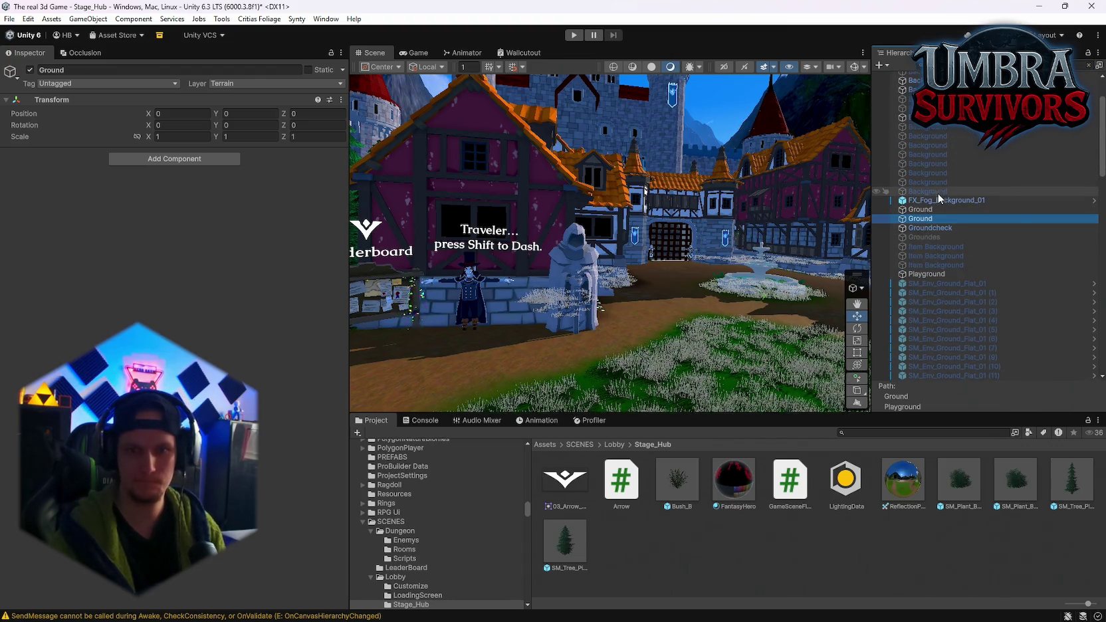
pyautogui.doubleClick(921, 209)
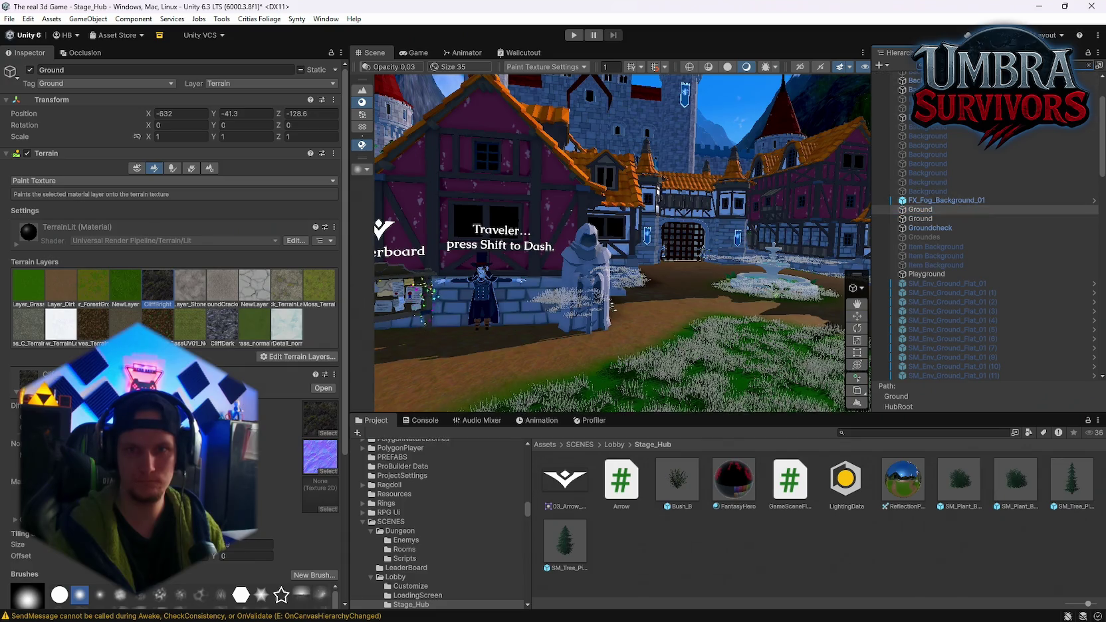
pyautogui.scroll(2, 951, 150)
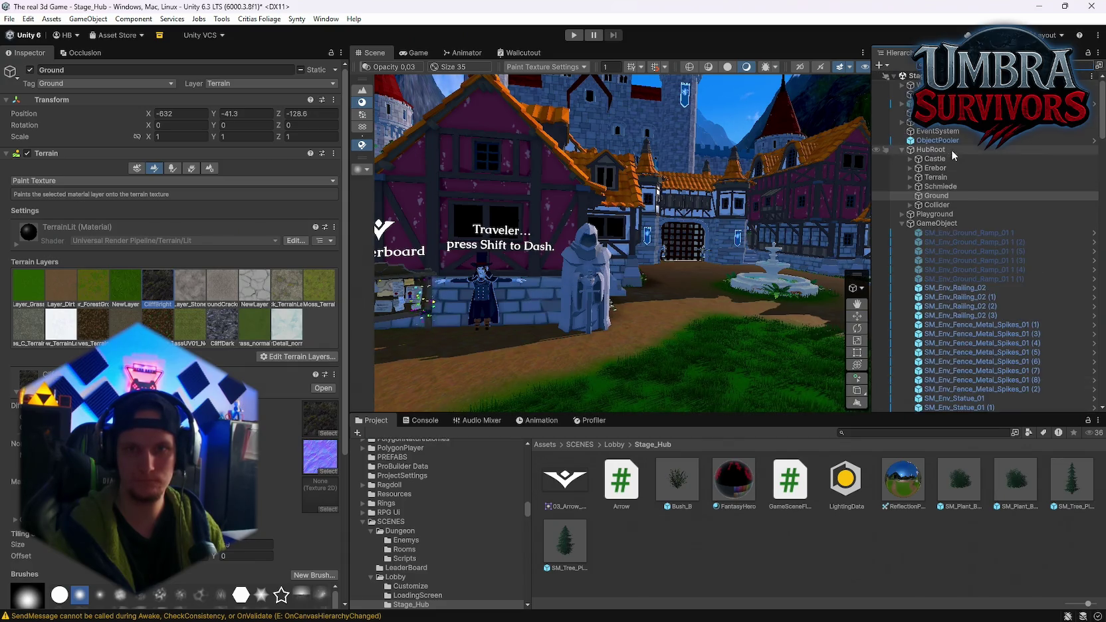
pyautogui.click(901, 223)
pyautogui.scroll(-10, 950, 208)
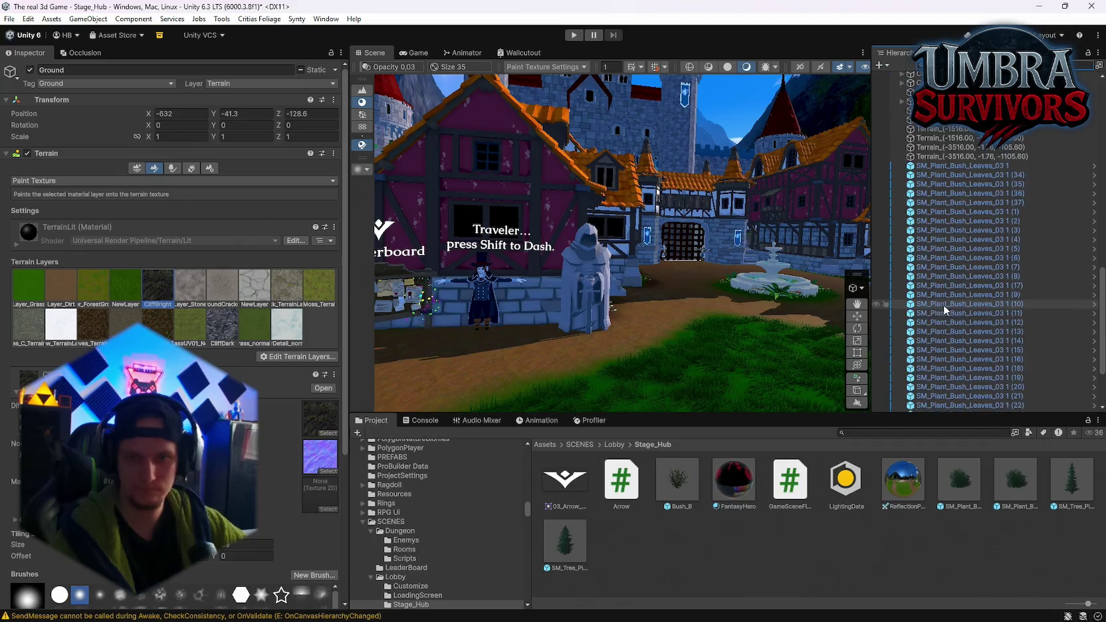
# Wrap the 38 selected bushes in a new empty parent named Bushes.
pyautogui.click(951, 208)
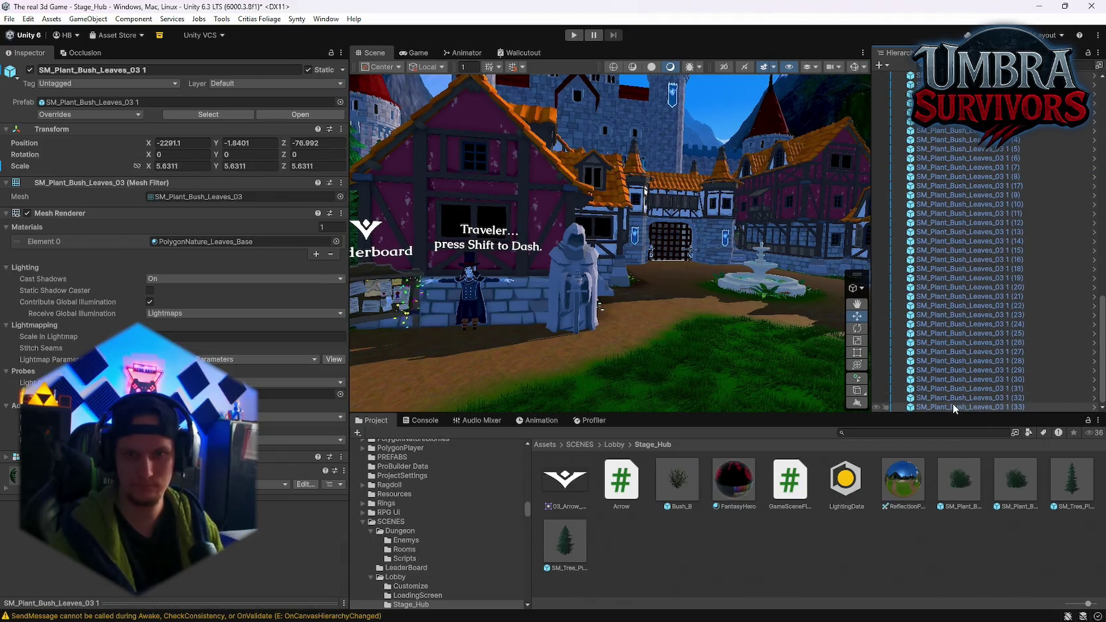
pyautogui.scroll(2, 936, 224)
pyautogui.rightClick(930, 247)
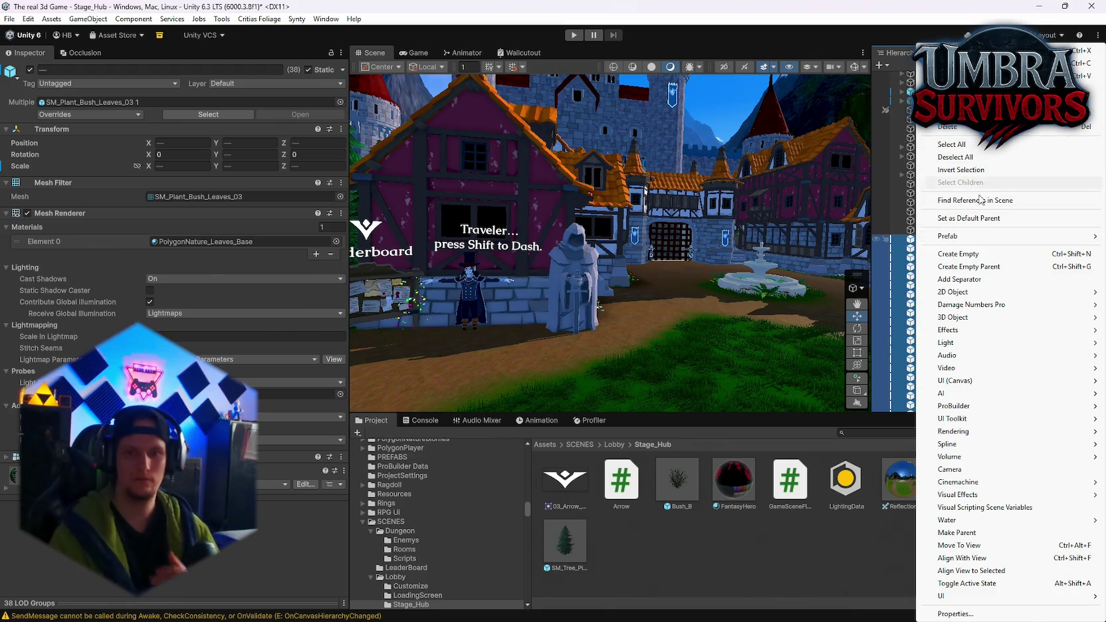
pyautogui.click(980, 265)
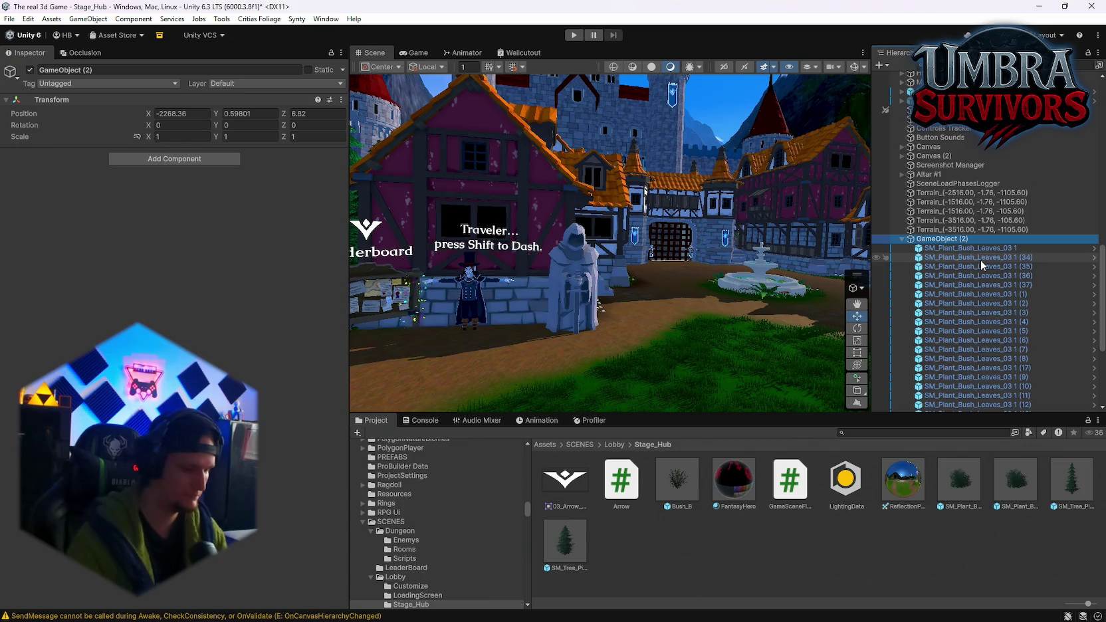
pyautogui.press('e')
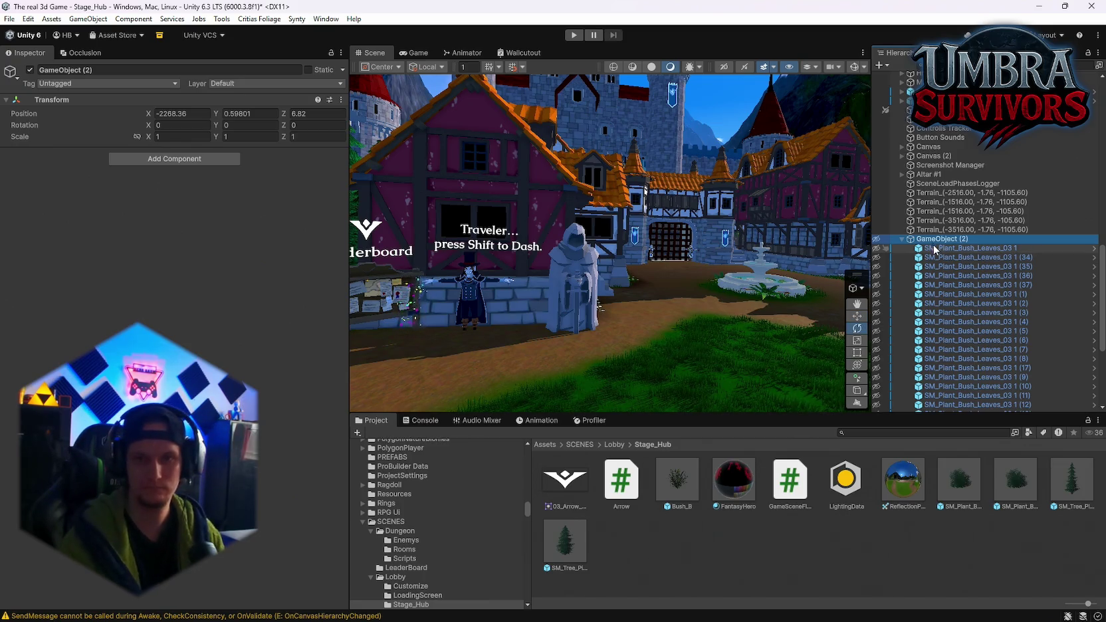
pyautogui.rightClick(929, 245)
pyautogui.press('Escape')
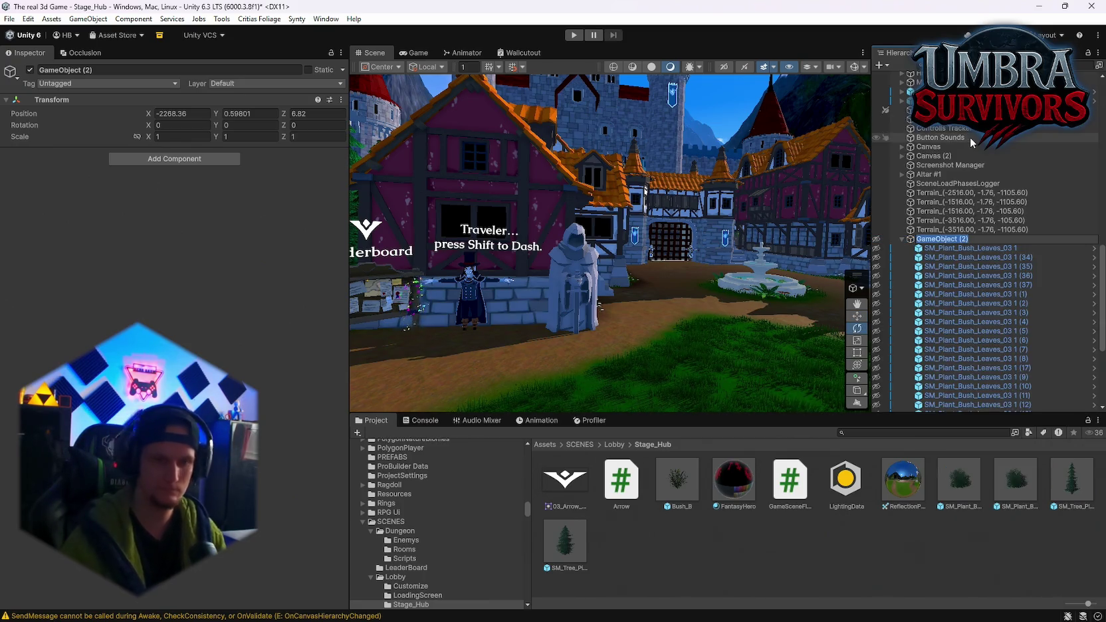
pyautogui.write('Bu')
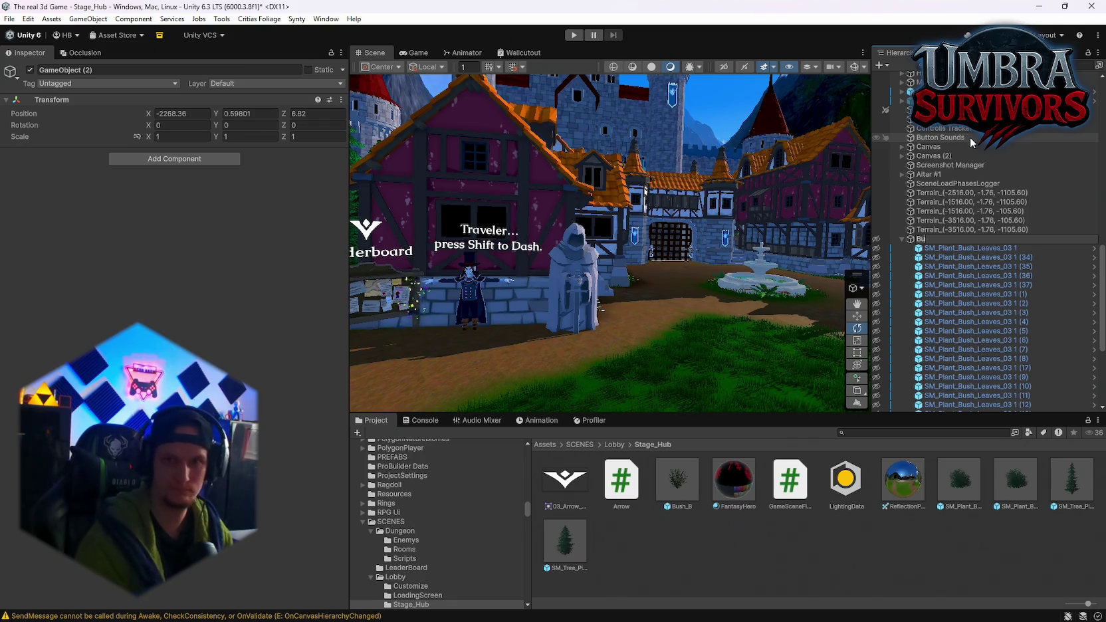
pyautogui.write('shes')
pyautogui.press('Return')
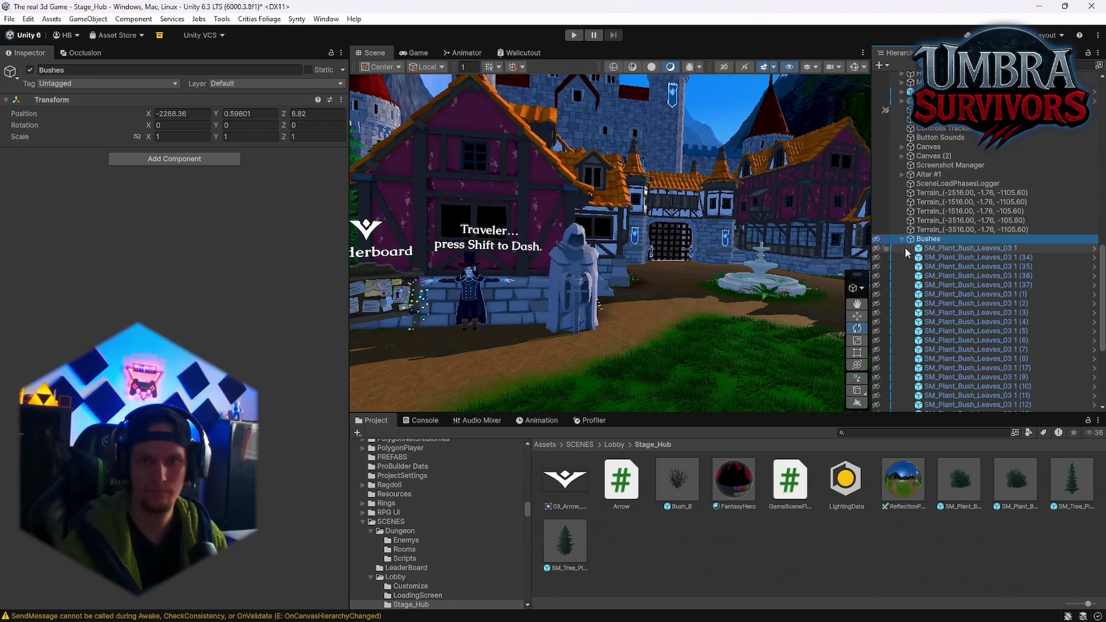
pyautogui.click(902, 239)
# Wrap the five Terrain_ tiles in a new empty parent named Terrain.
pyautogui.click(930, 360)
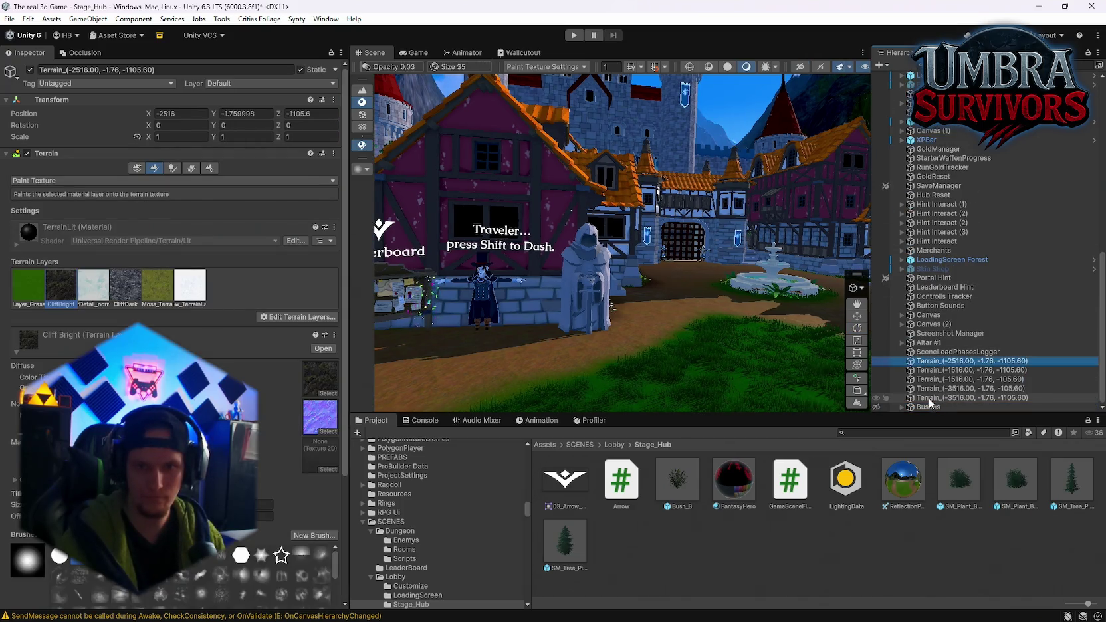
pyautogui.keyDown('shift'); pyautogui.click(930, 397); pyautogui.keyUp('shift')
pyautogui.rightClick(935, 367)
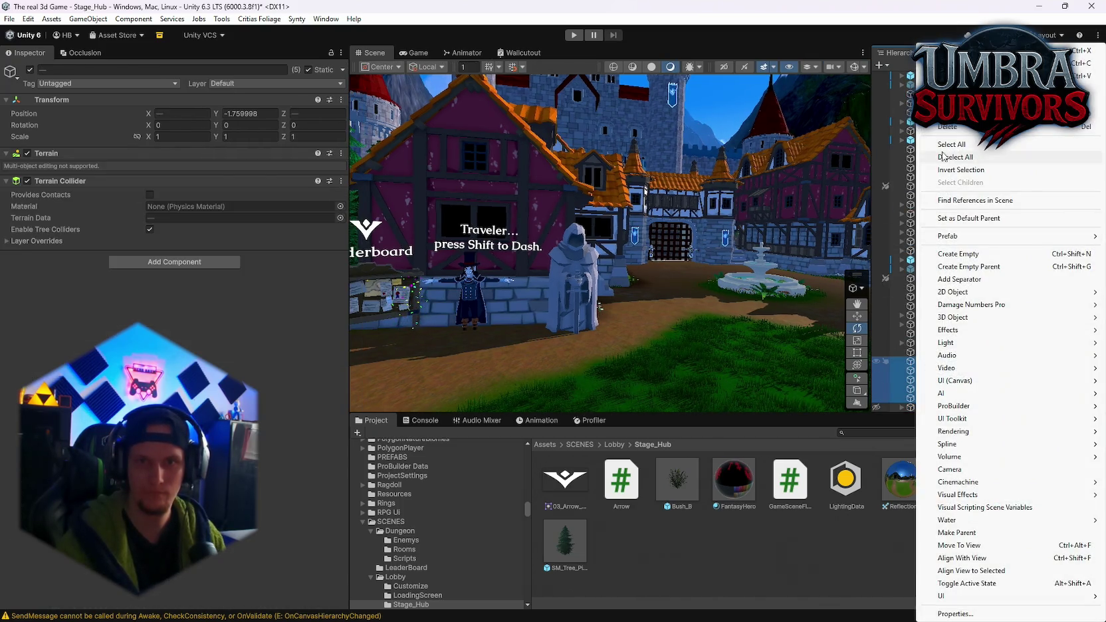
pyautogui.click(964, 267)
pyautogui.write('Terrain')
pyautogui.press('Return')
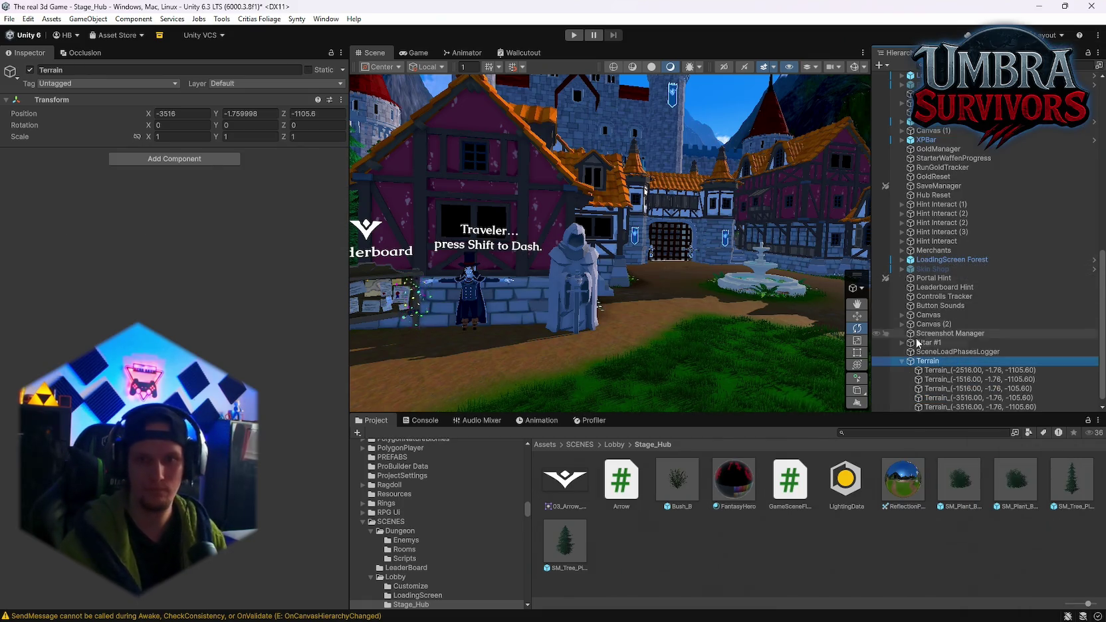
pyautogui.click(902, 360)
pyautogui.moveTo(598, 229)
pyautogui.mouseDown()
pyautogui.moveTo(713, 226)
pyautogui.moveTo(710, 279)
pyautogui.mouseUp()
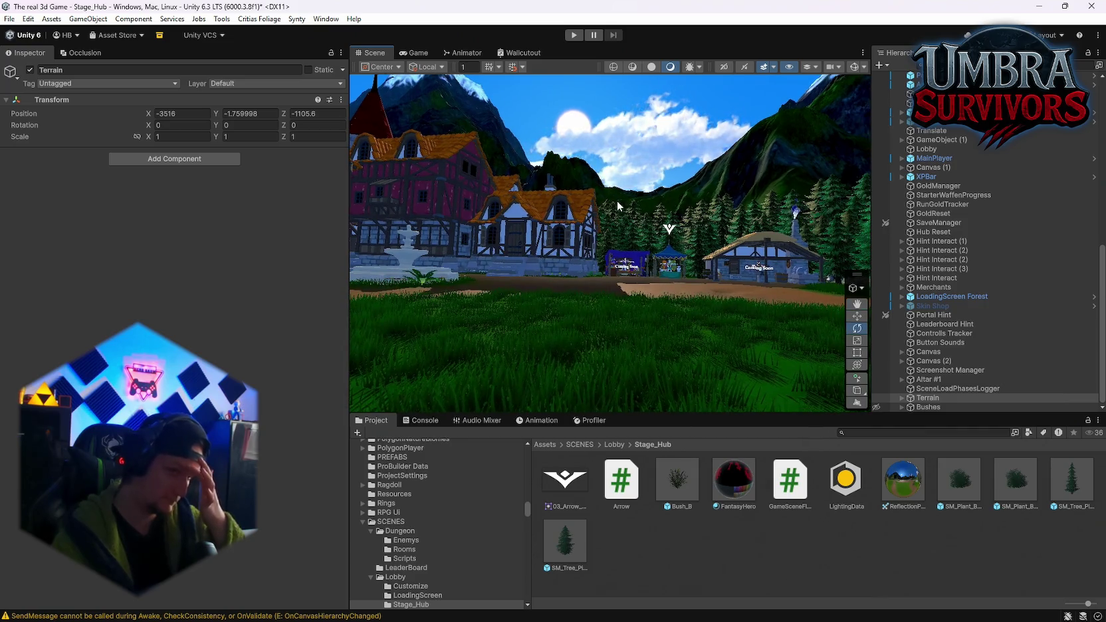
pyautogui.scroll(-3, 705, 283)
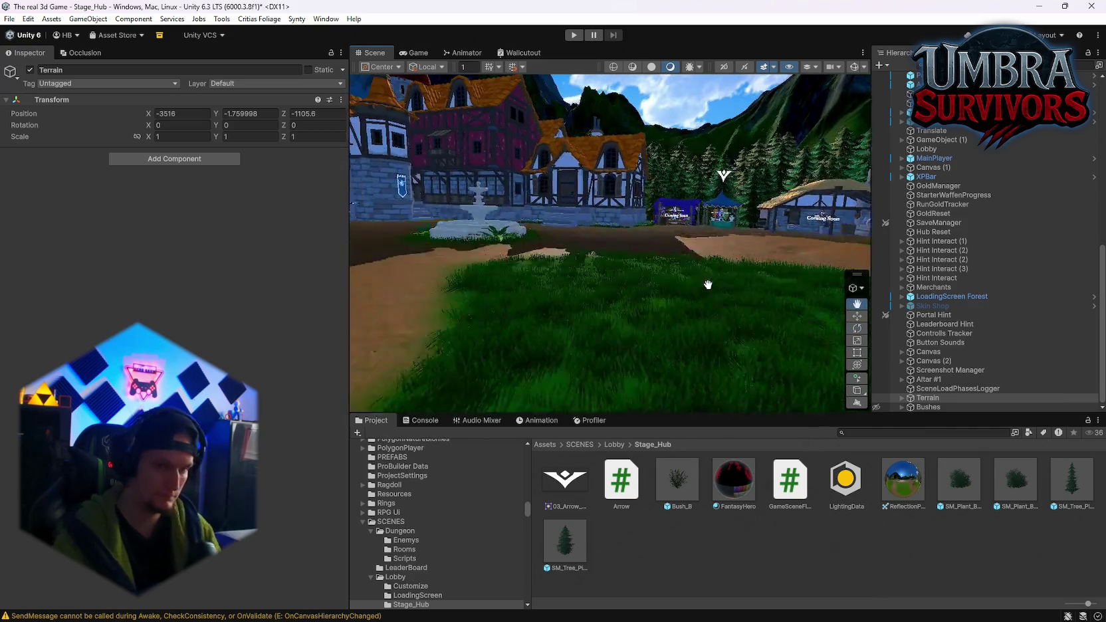
# Save the project via File > Save Project and enter Play mode on Stage_Hub.
pyautogui.moveTo(700, 318); pyautogui.dragTo(648, 256)
pyautogui.click(9, 19)
pyautogui.click(28, 75)
pyautogui.click(9, 18)
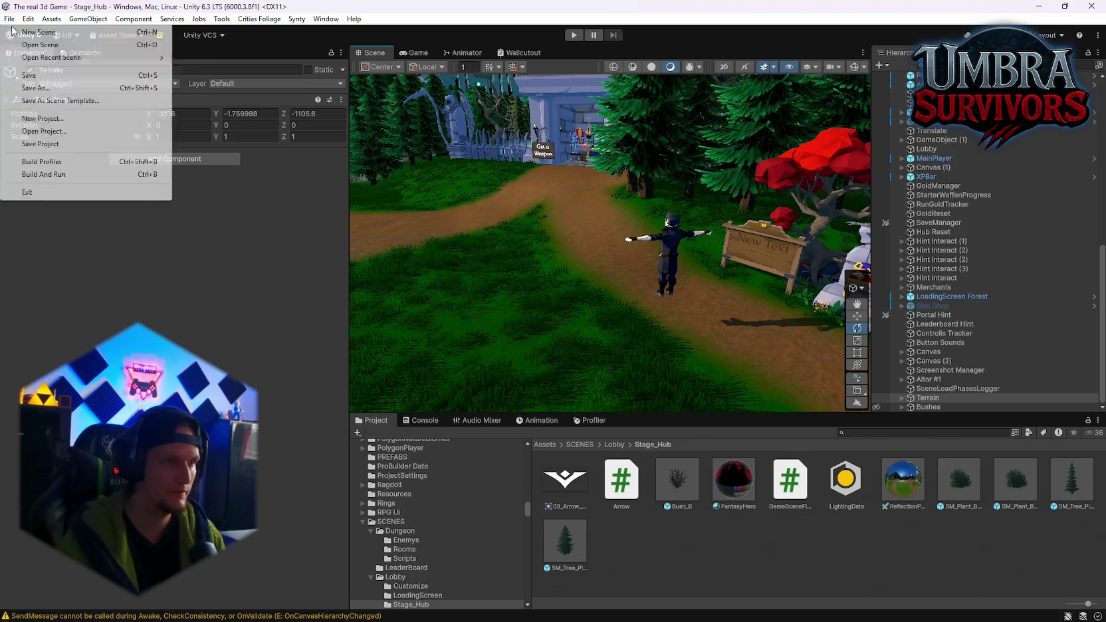
pyautogui.click(40, 143)
pyautogui.click(573, 36)
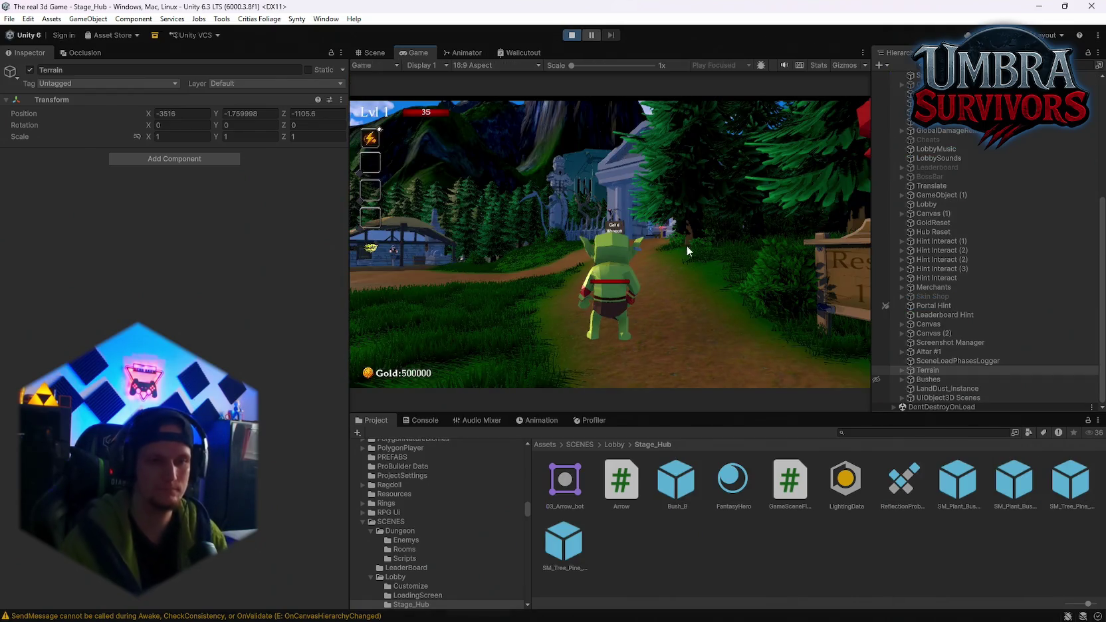
pyautogui.click(614, 256)
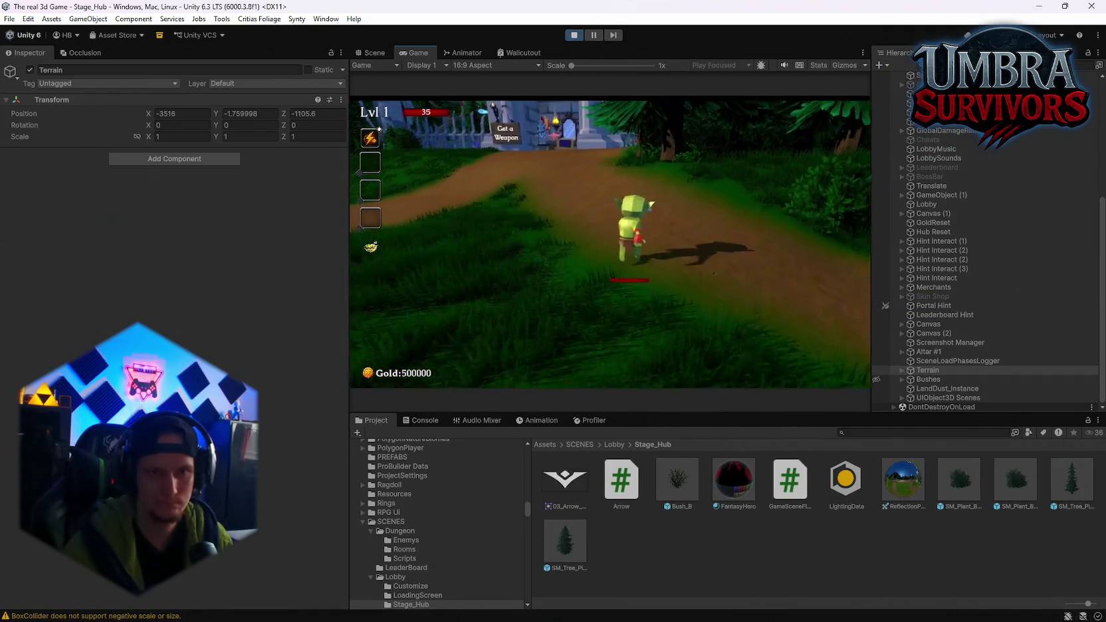
# Equip the Fire Staff from the spell book.
pyautogui.press('w')
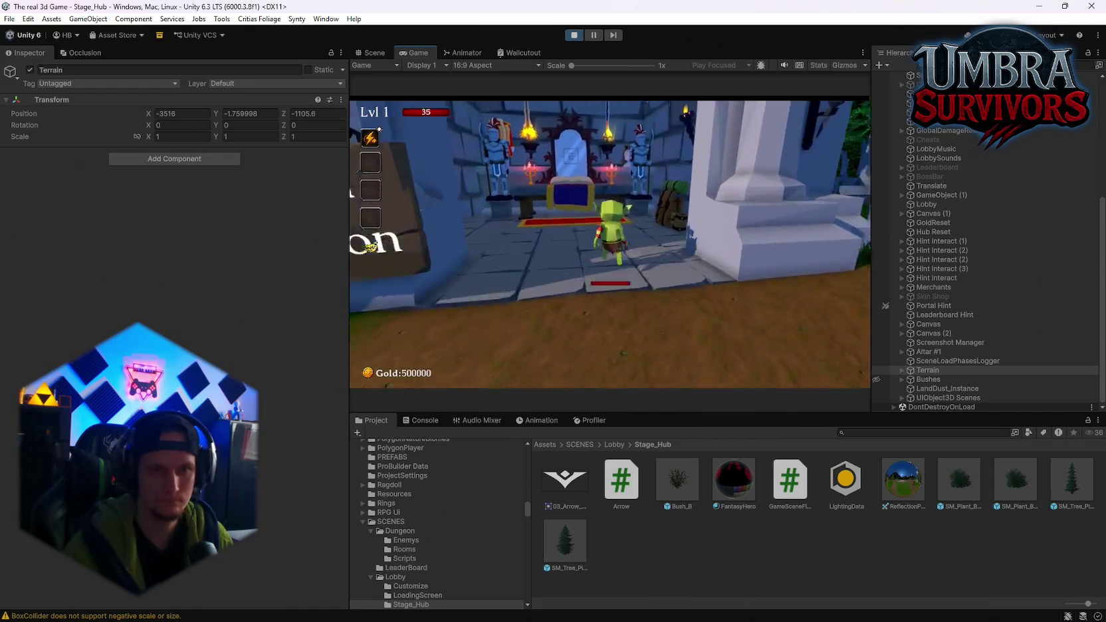
pyautogui.press('e')
pyautogui.click(476, 182)
pyautogui.press('e')
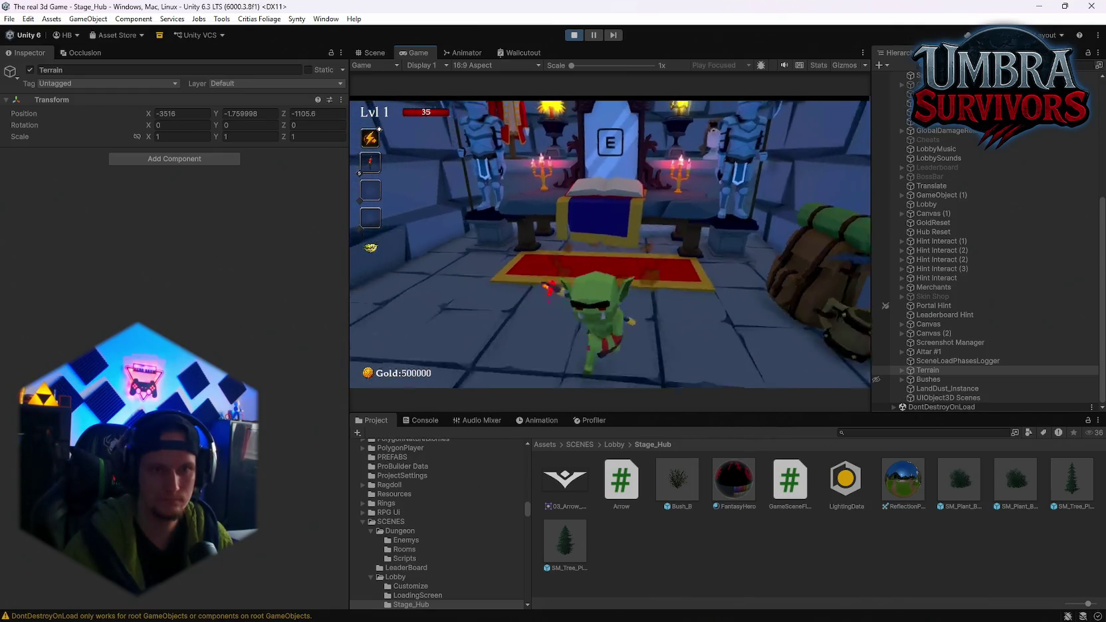
# Run the hero out onto the dirt path, then pause and stop Play mode.
pyautogui.press('s')
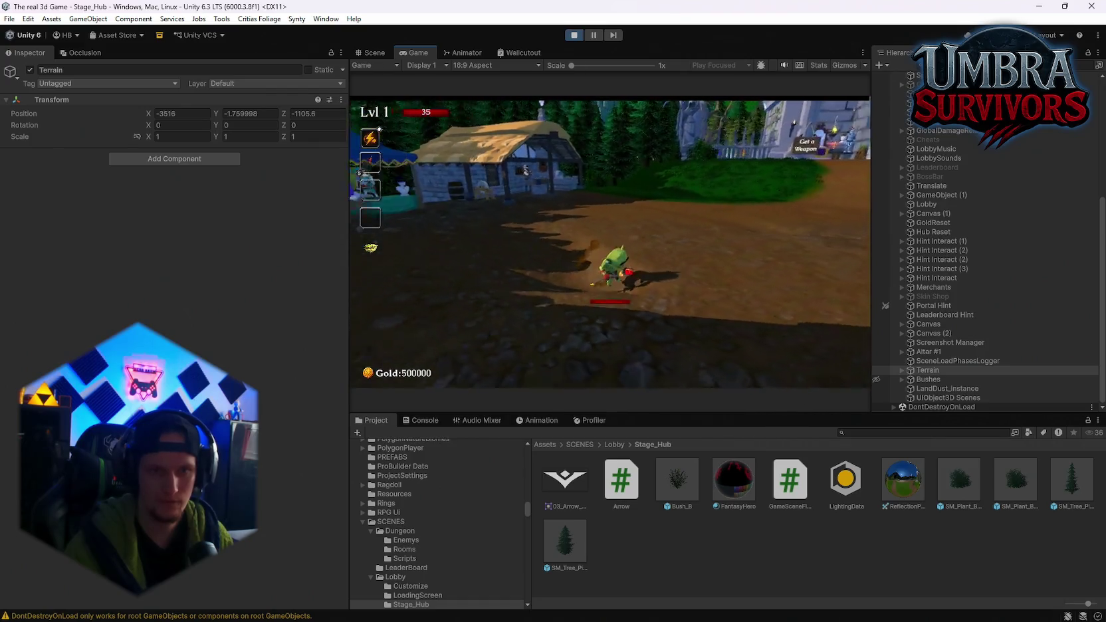
pyautogui.press('Escape')
pyautogui.press('Escape')
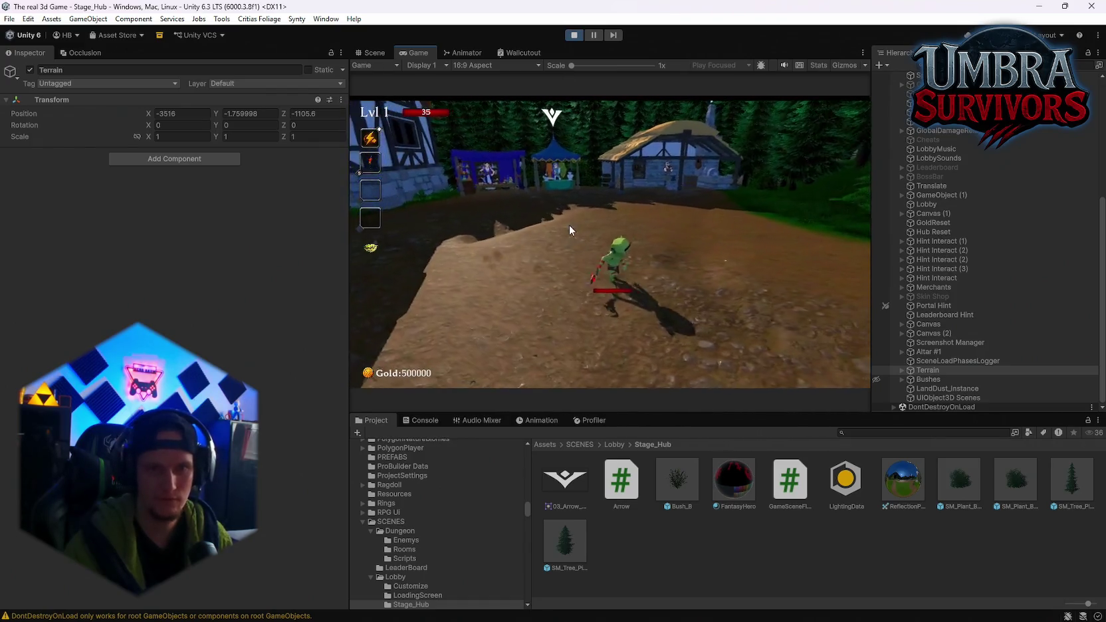
pyautogui.click(570, 36)
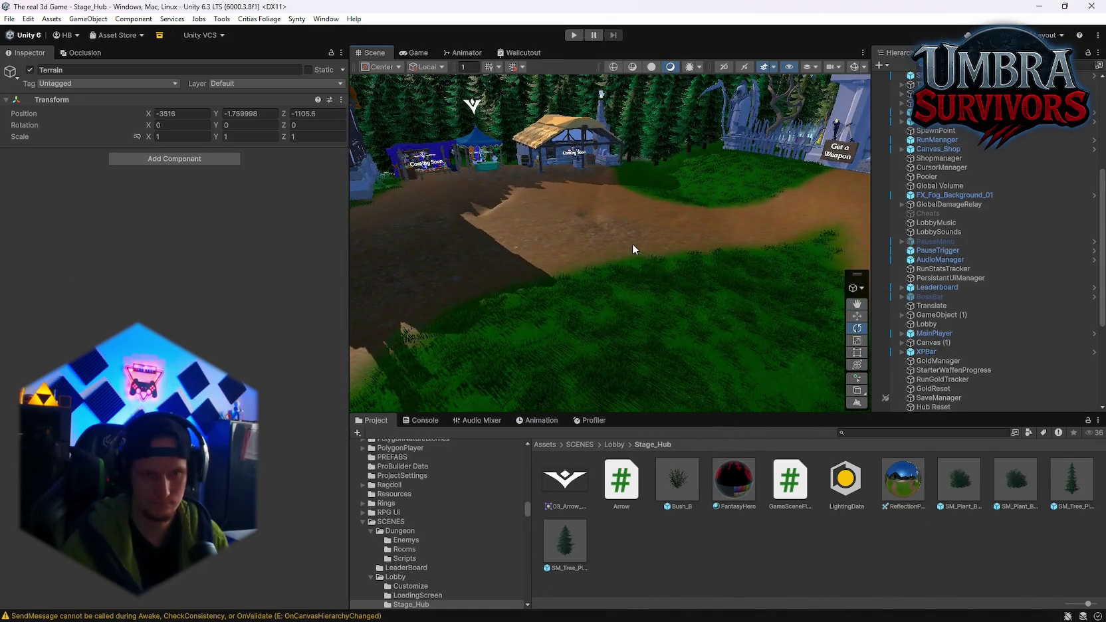
# Set the Ground terrain to Smooth Height with opacity 100 and blur direction -1.
pyautogui.click(588, 193)
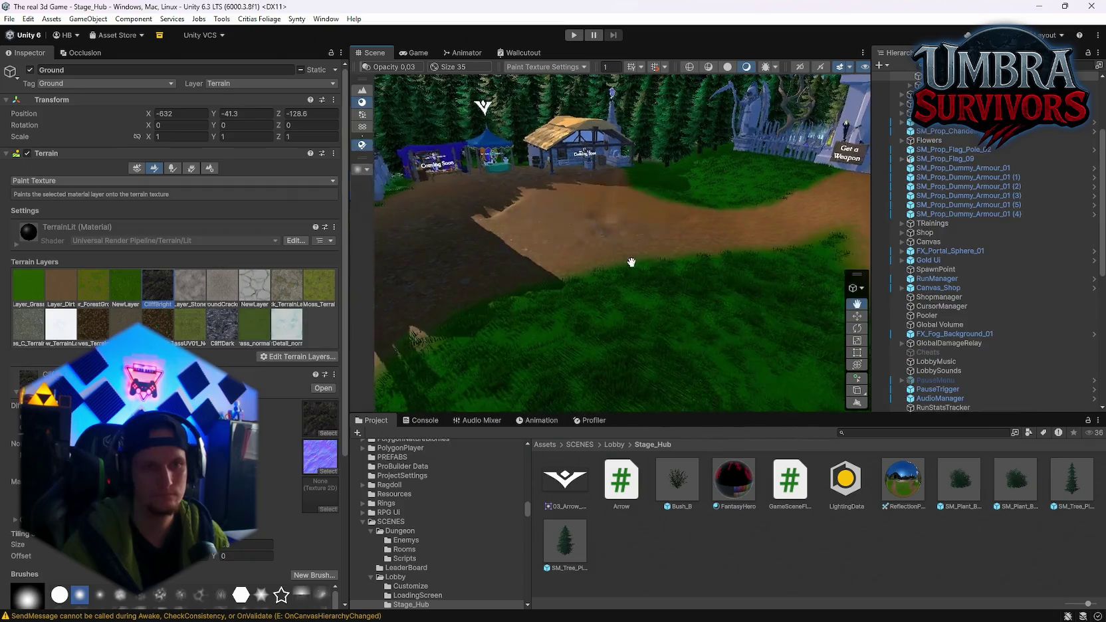
pyautogui.click(34, 180)
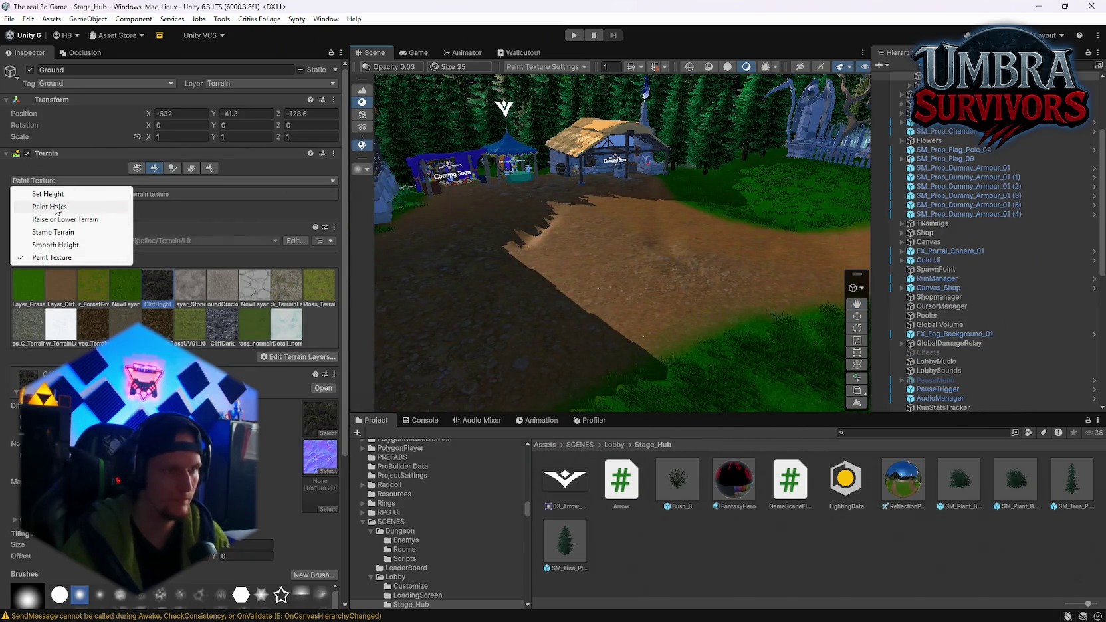
pyautogui.click(60, 245)
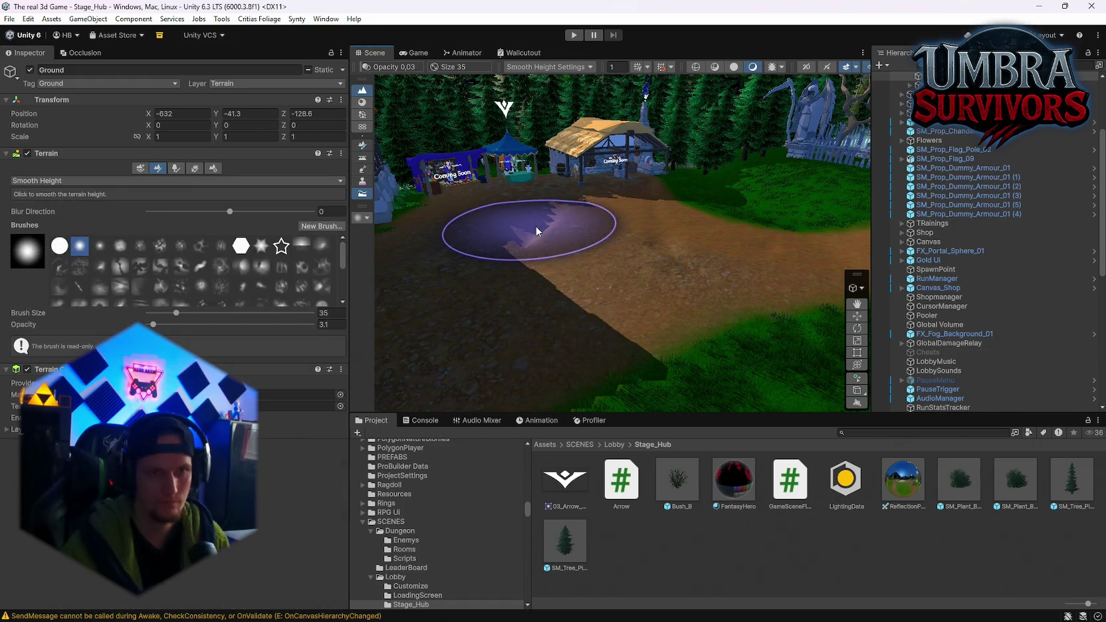
pyautogui.moveTo(176, 325); pyautogui.dragTo(345, 319)
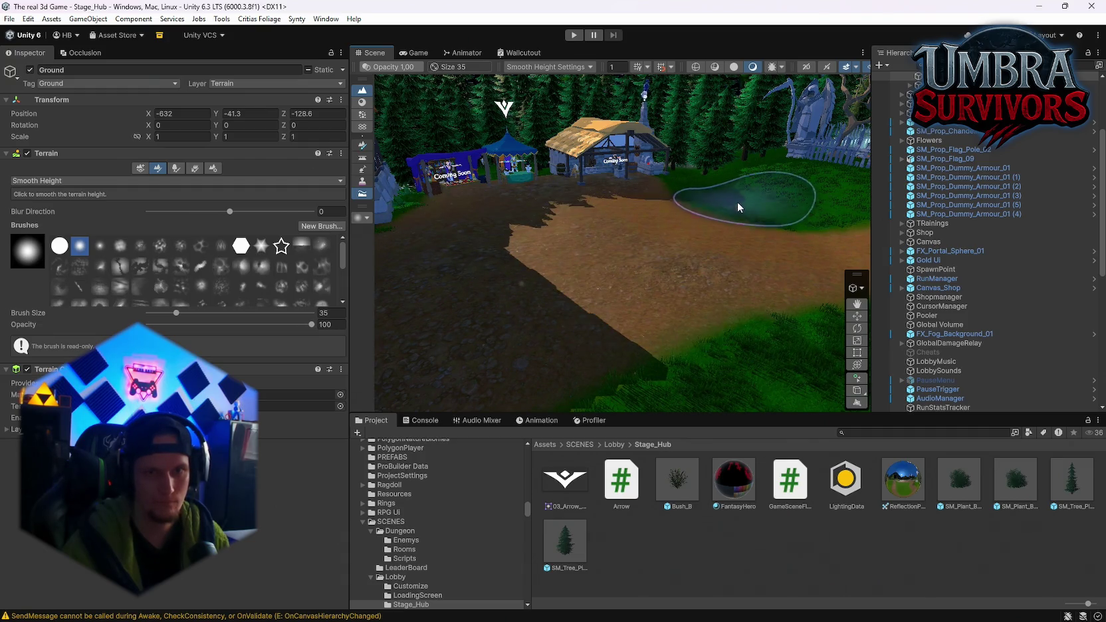
pyautogui.moveTo(690, 176)
pyautogui.mouseDown()
pyautogui.moveTo(753, 259)
pyautogui.moveTo(592, 259)
pyautogui.moveTo(584, 284)
pyautogui.moveTo(587, 271)
pyautogui.moveTo(93, 333)
pyautogui.moveTo(188, 157)
pyautogui.moveTo(115, 211)
pyautogui.moveTo(867, 461)
pyautogui.moveTo(465, 332)
pyautogui.moveTo(27, 258)
pyautogui.mouseUp()
pyautogui.moveTo(229, 212); pyautogui.dragTo(148, 211)
# Look over the smoothed path and start Play mode with Ctrl+P.
pyautogui.moveTo(587, 234)
pyautogui.mouseDown()
pyautogui.moveTo(679, 326)
pyautogui.moveTo(642, 242)
pyautogui.moveTo(565, 229)
pyautogui.moveTo(688, 228)
pyautogui.moveTo(688, 247)
pyautogui.moveTo(955, 258)
pyautogui.moveTo(578, 246)
pyautogui.moveTo(540, 205)
pyautogui.moveTo(568, 184)
pyautogui.mouseUp()
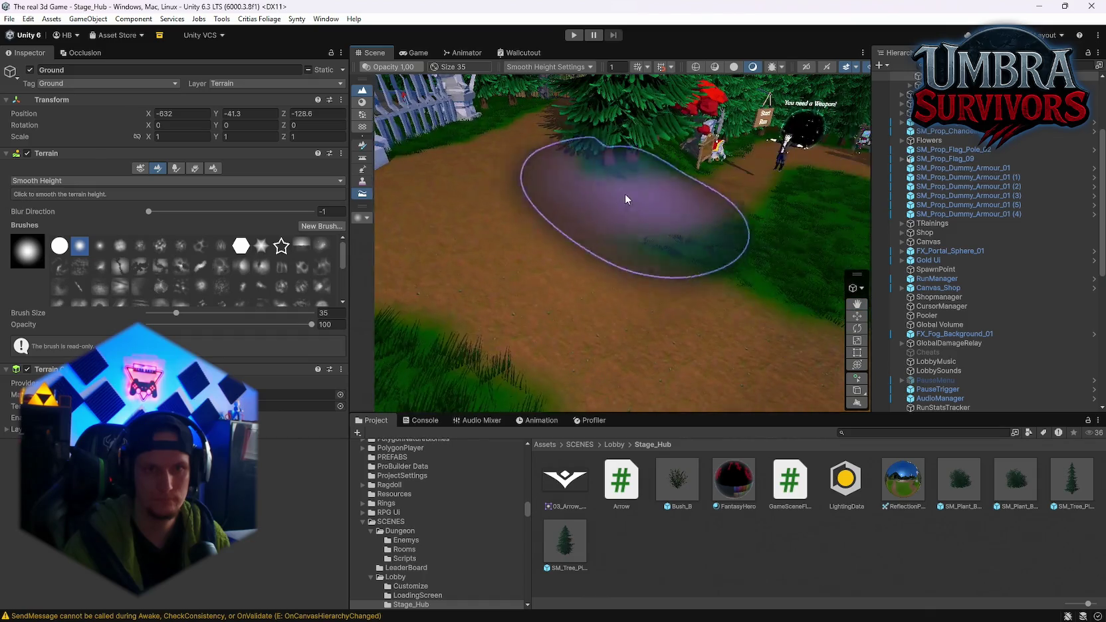
pyautogui.moveTo(783, 188)
pyautogui.mouseDown()
pyautogui.moveTo(736, 198)
pyautogui.moveTo(748, 244)
pyautogui.moveTo(442, 269)
pyautogui.moveTo(439, 294)
pyautogui.moveTo(597, 307)
pyautogui.moveTo(568, 256)
pyautogui.moveTo(803, 265)
pyautogui.moveTo(761, 195)
pyautogui.mouseUp()
pyautogui.hotkey('ctrl', 'p')
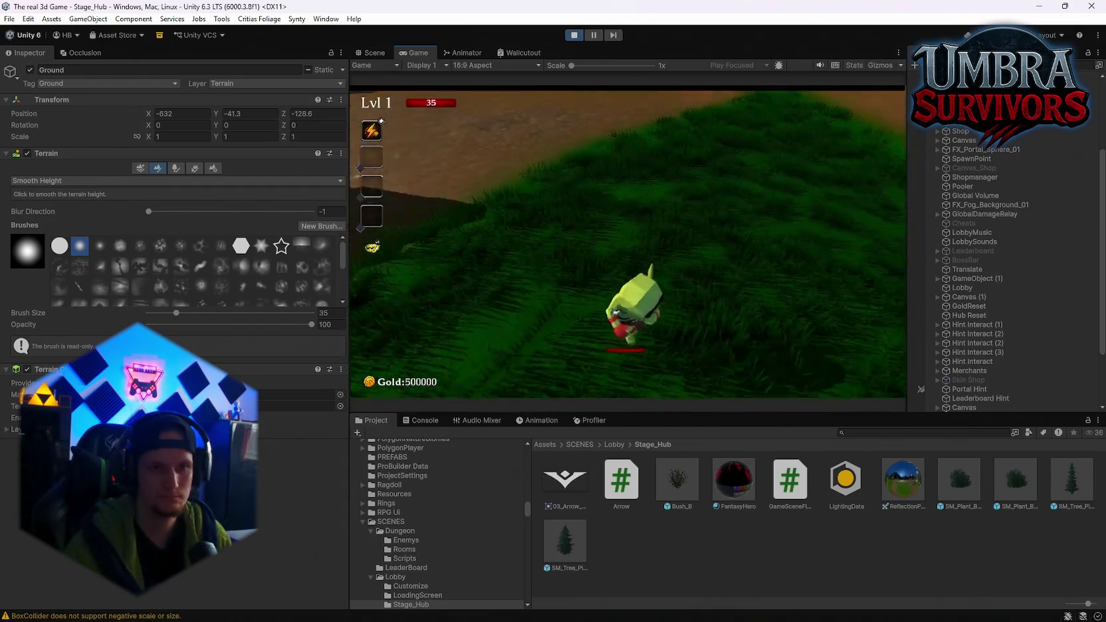
# Walk the goblin hero to the noticeboard, then pause and return to the Scene view.
pyautogui.press('w')
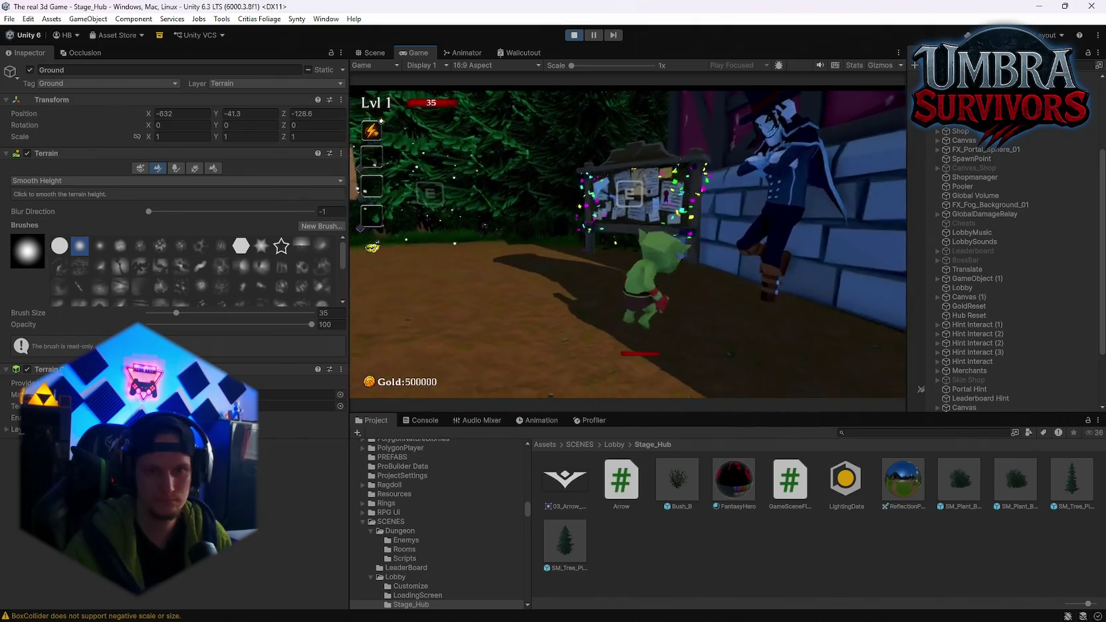
pyautogui.press('Escape')
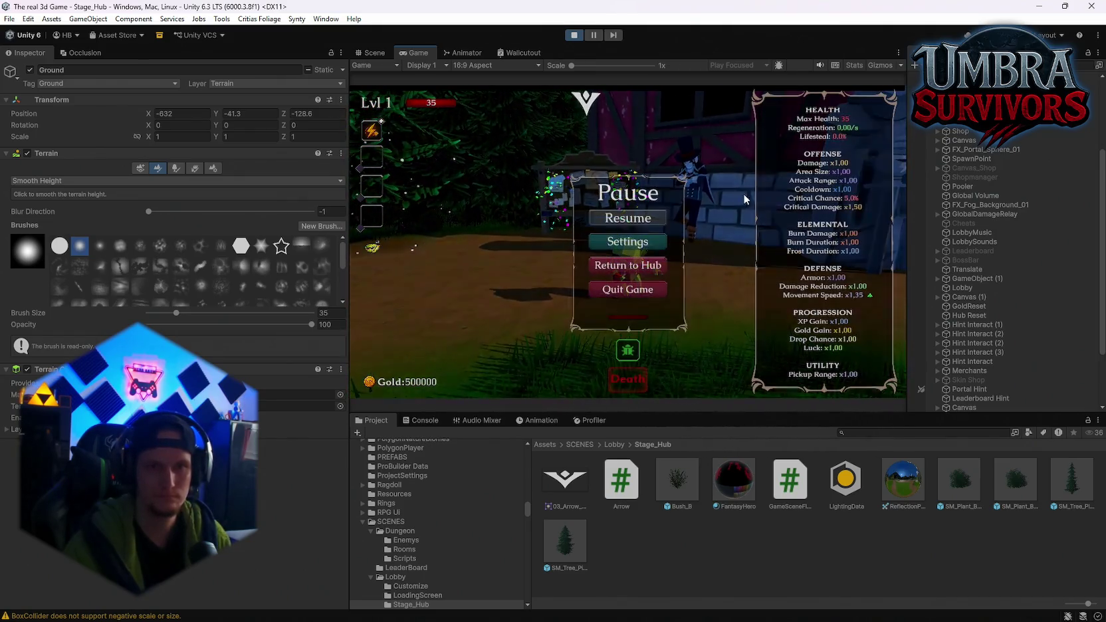
pyautogui.click(371, 52)
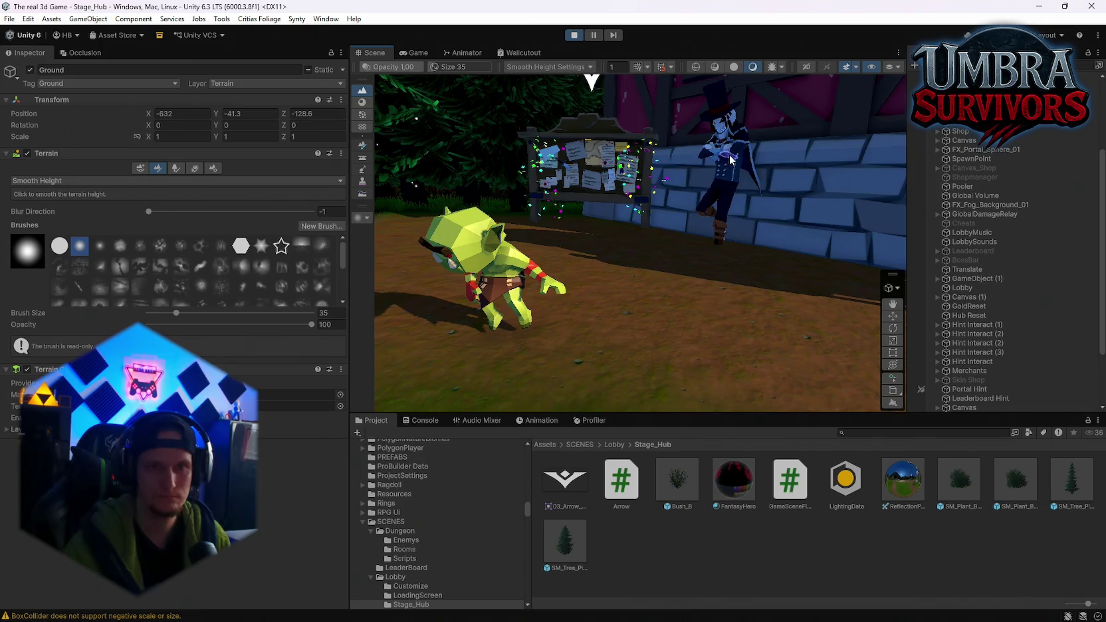
# Select the Umbriel character standing by the noticeboard.
pyautogui.scroll(-3, 977, 292)
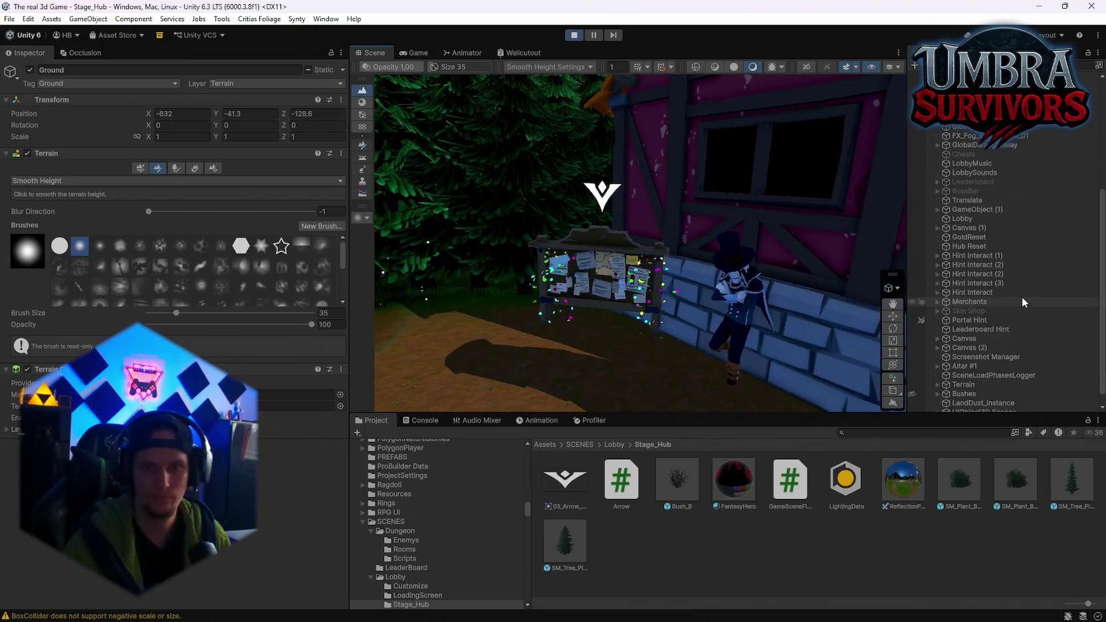
pyautogui.click(930, 407)
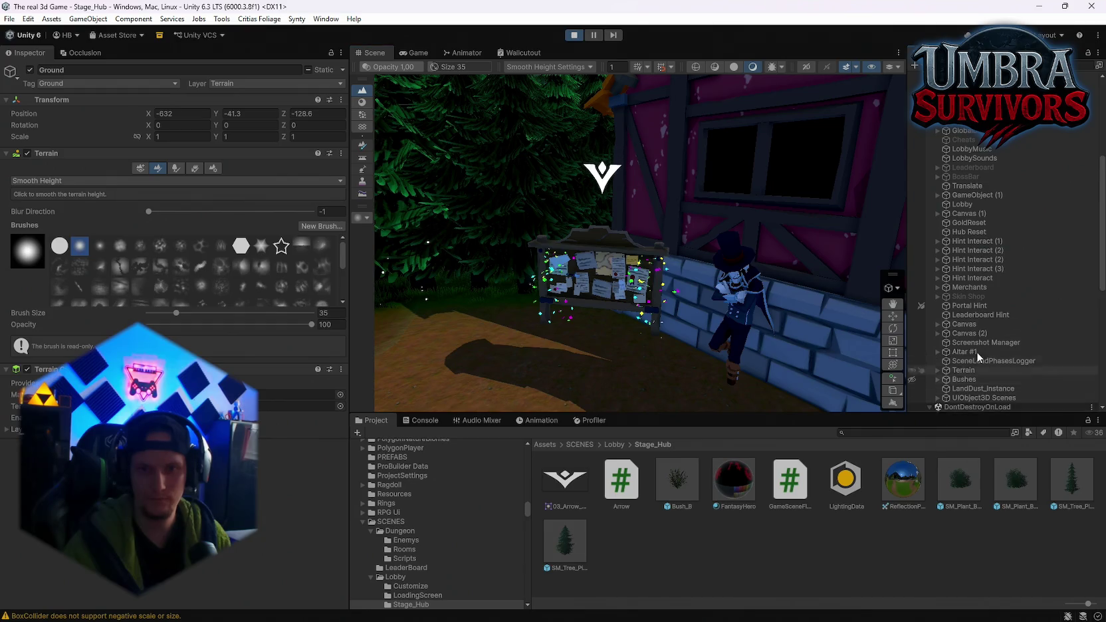
pyautogui.scroll(-5, 976, 351)
pyautogui.scroll(10, 984, 289)
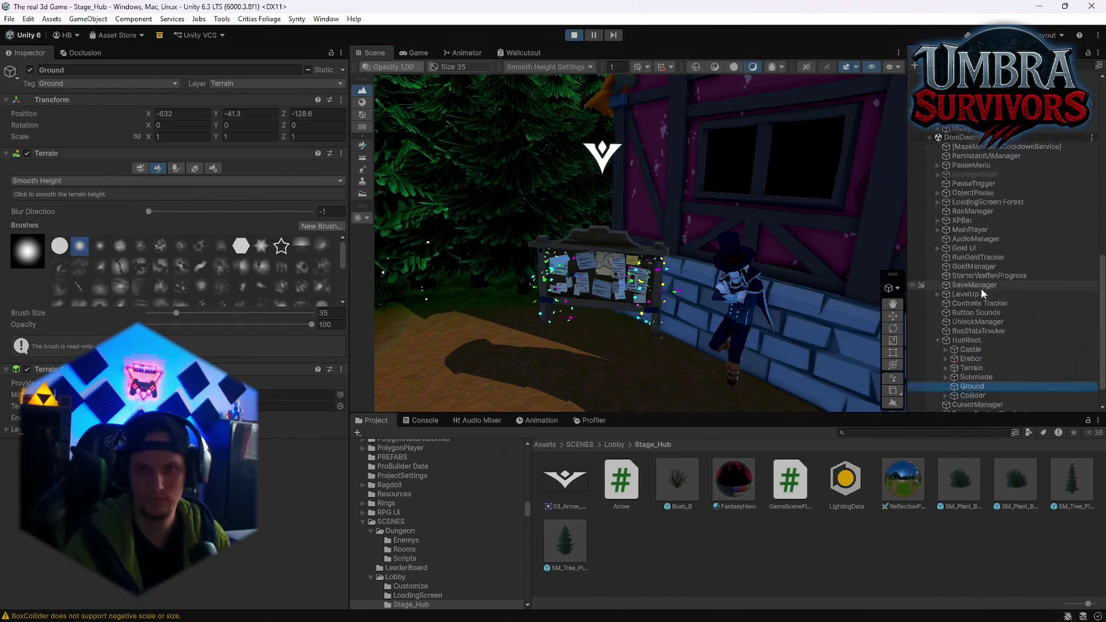
pyautogui.scroll(6, 1000, 283)
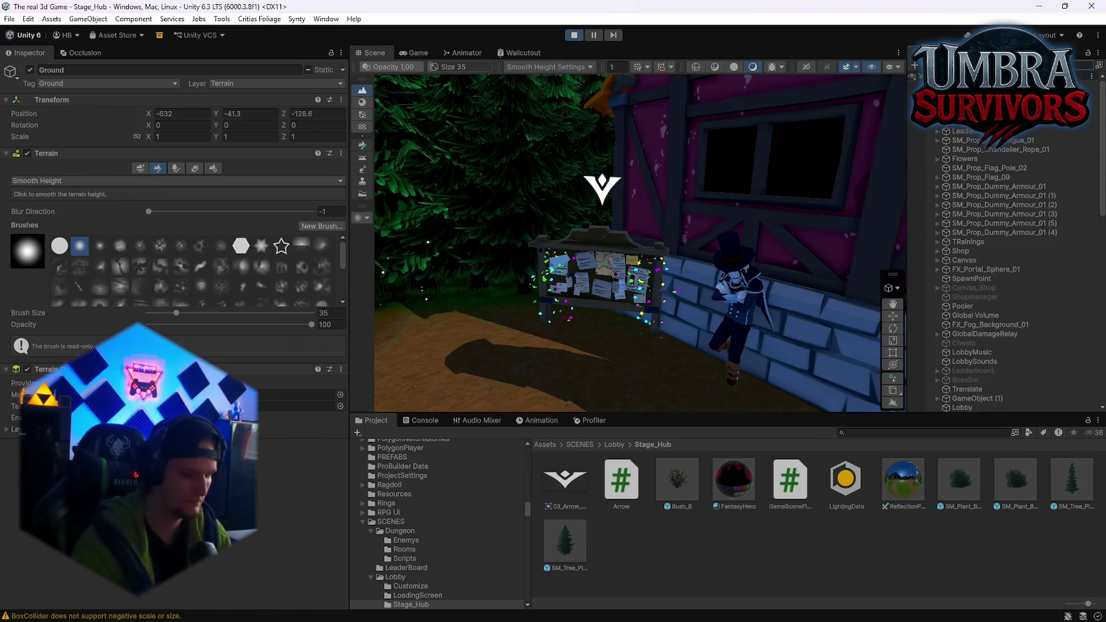
pyautogui.write('s')
pyautogui.click(734, 293)
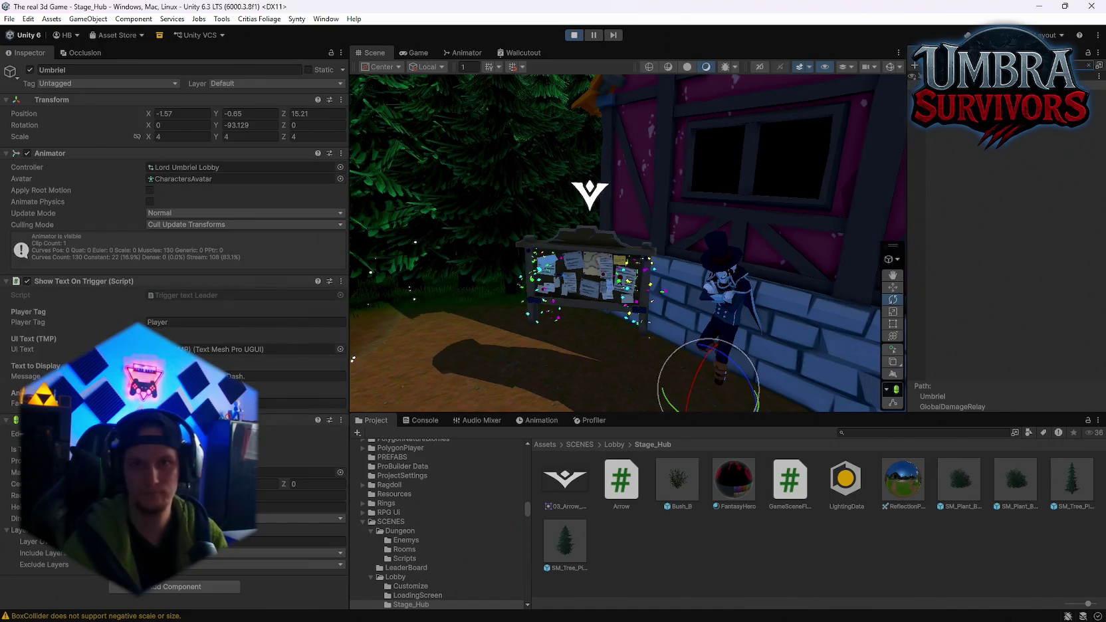
pyautogui.click(1088, 65)
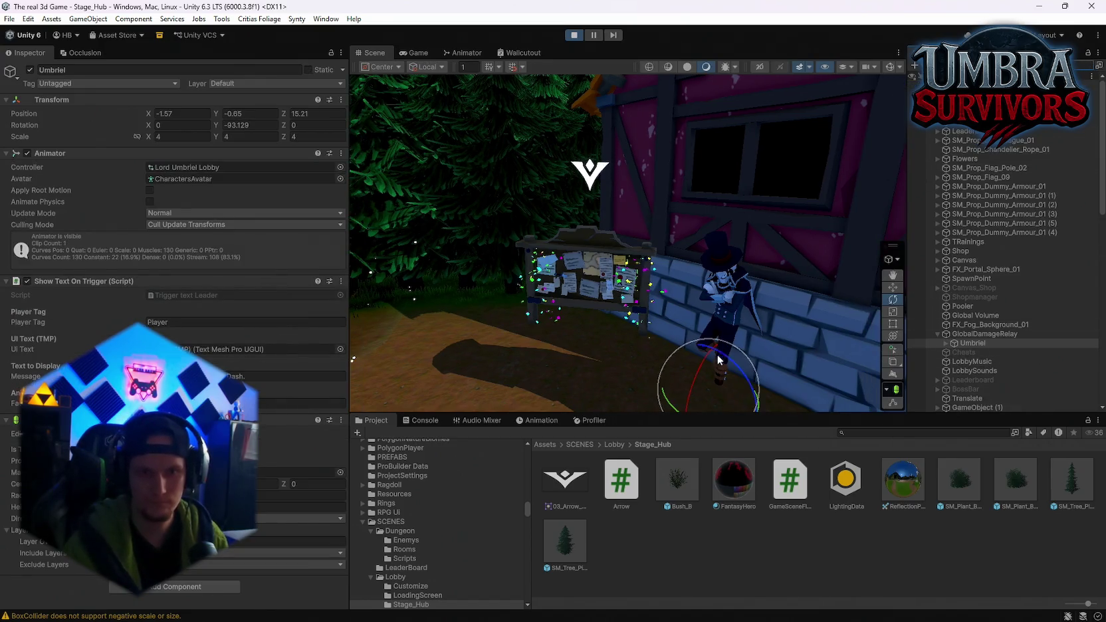
# Frame Umbriel and raise its Y position from -0.65 to -0.27.
pyautogui.doubleClick(970, 342)
pyautogui.press('w')
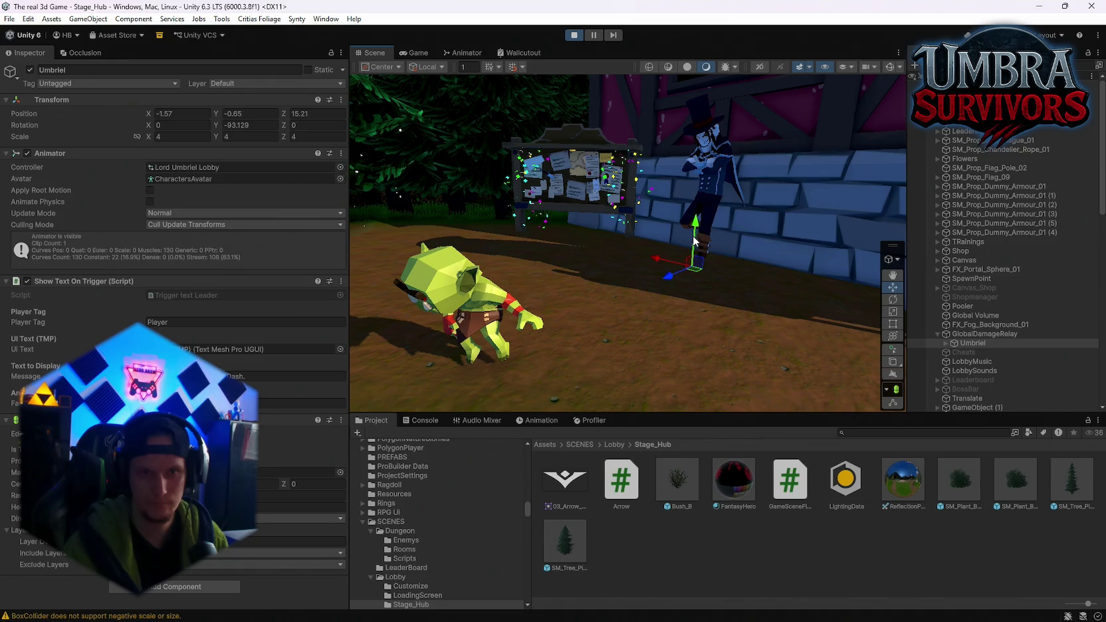
pyautogui.moveTo(693, 240); pyautogui.dragTo(693, 225)
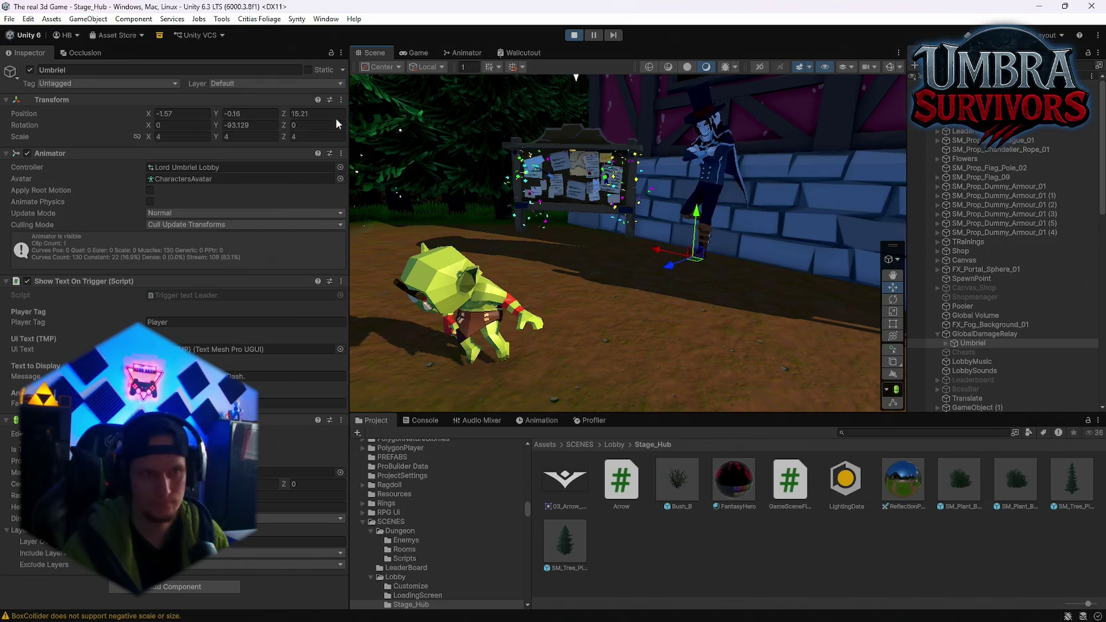